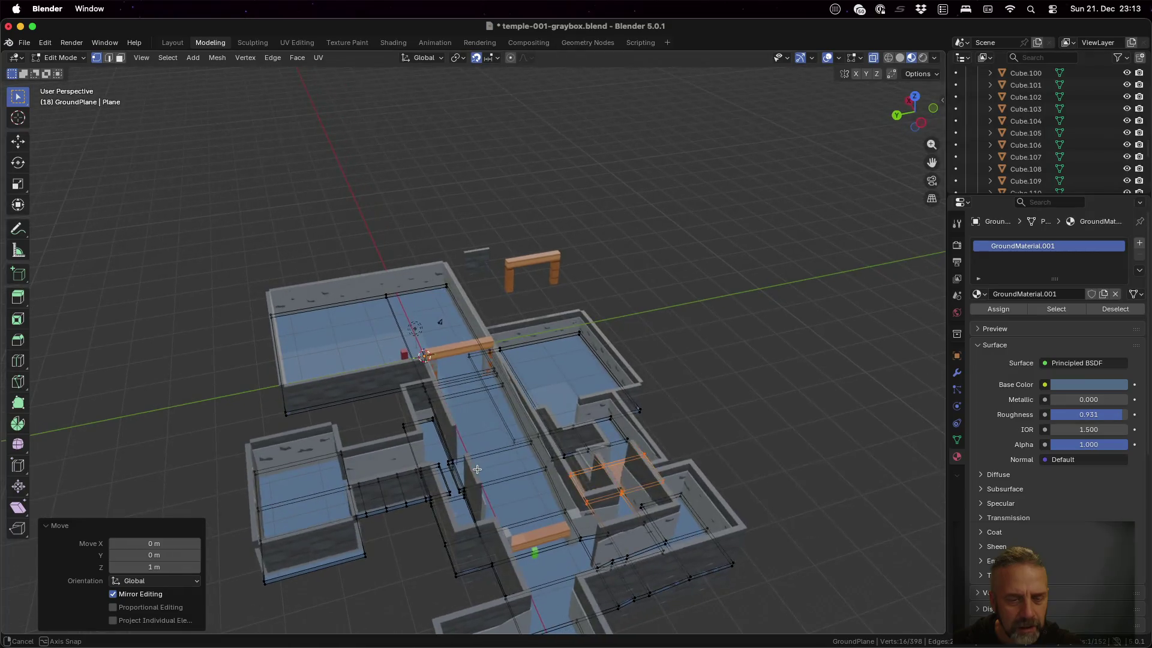
# - In top view, box-select the top room's floor faces on the GroundPlane mesh
pyautogui.click(910, 107)
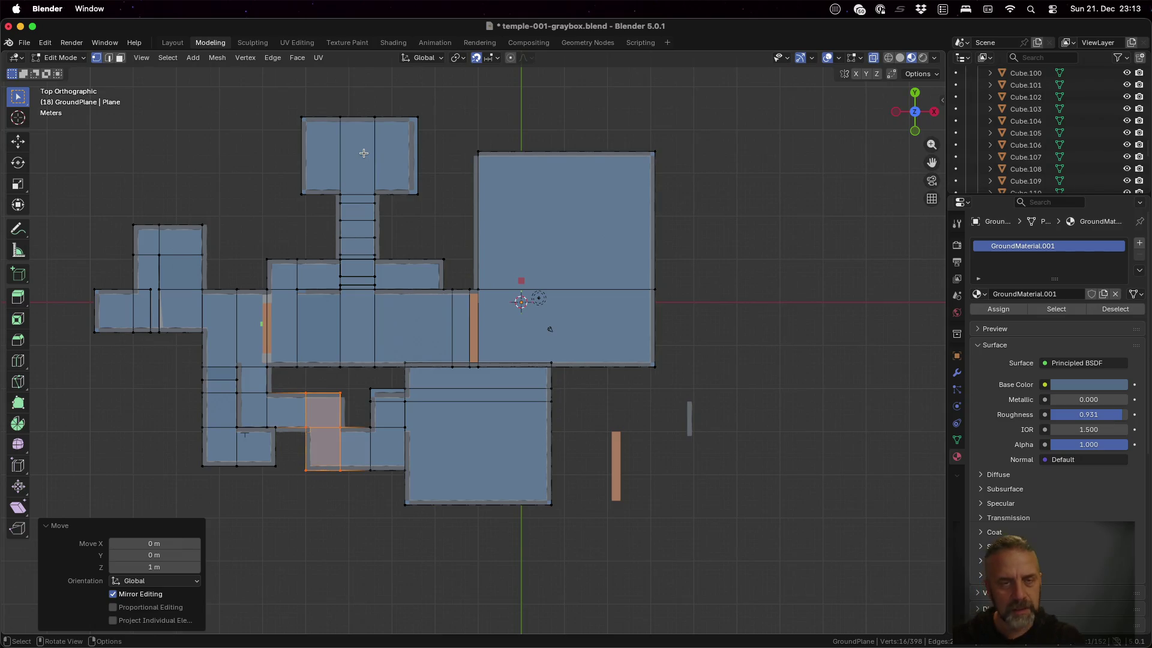
pyautogui.press('a')
pyautogui.hotkey('alt', 'a')
pyautogui.press('b')
pyautogui.moveTo(285, 103); pyautogui.dragTo(430, 202)
pyautogui.scroll(2, 431, 196)
pyautogui.scroll(-1, 396, 144)
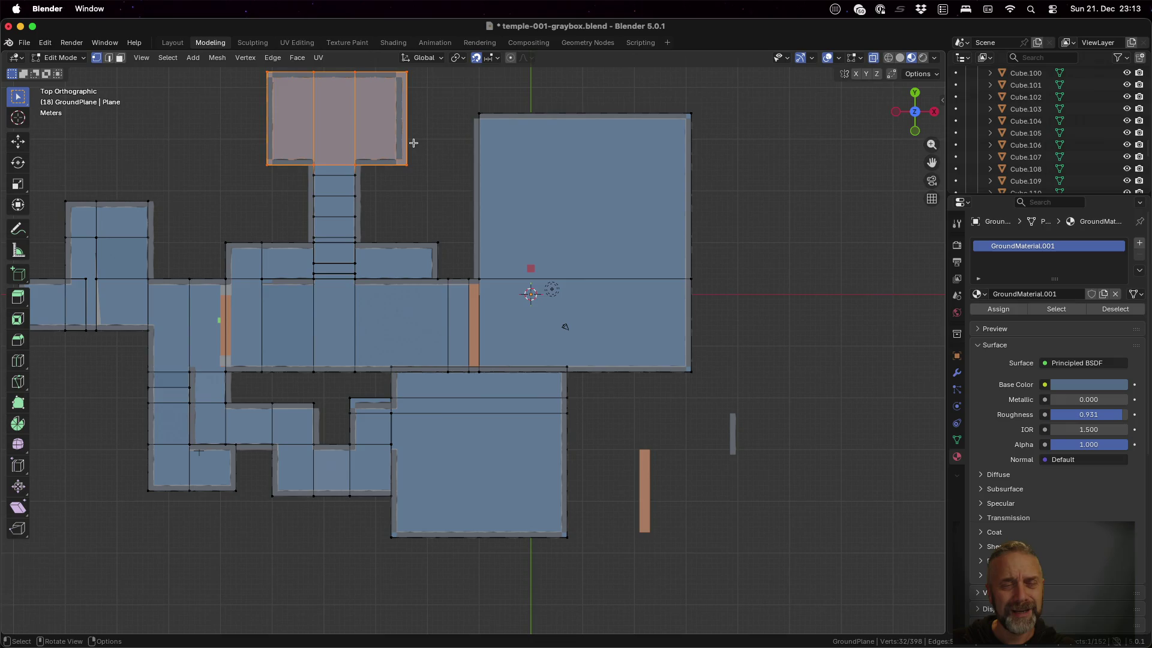
pyautogui.click(414, 143)
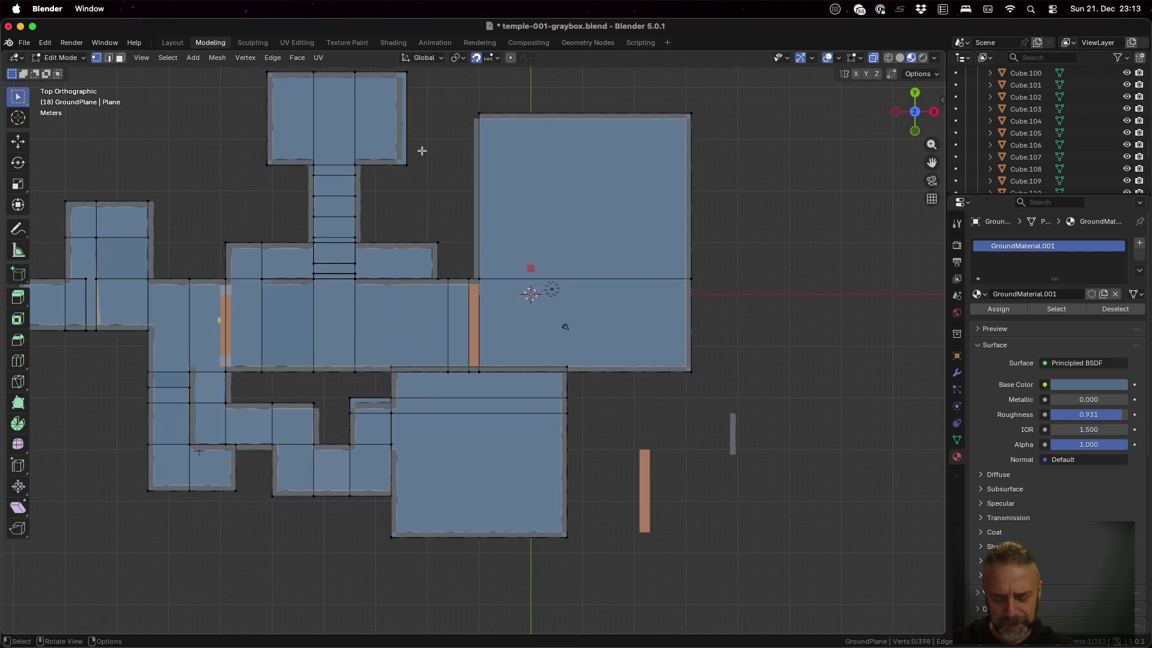
pyautogui.scroll(-1, 420, 144)
# - Move the top room's right edge -1 m along X, then clear the selection
pyautogui.moveTo(410, 108); pyautogui.dragTo(437, 218)
pyautogui.press('g')
pyautogui.write('x')
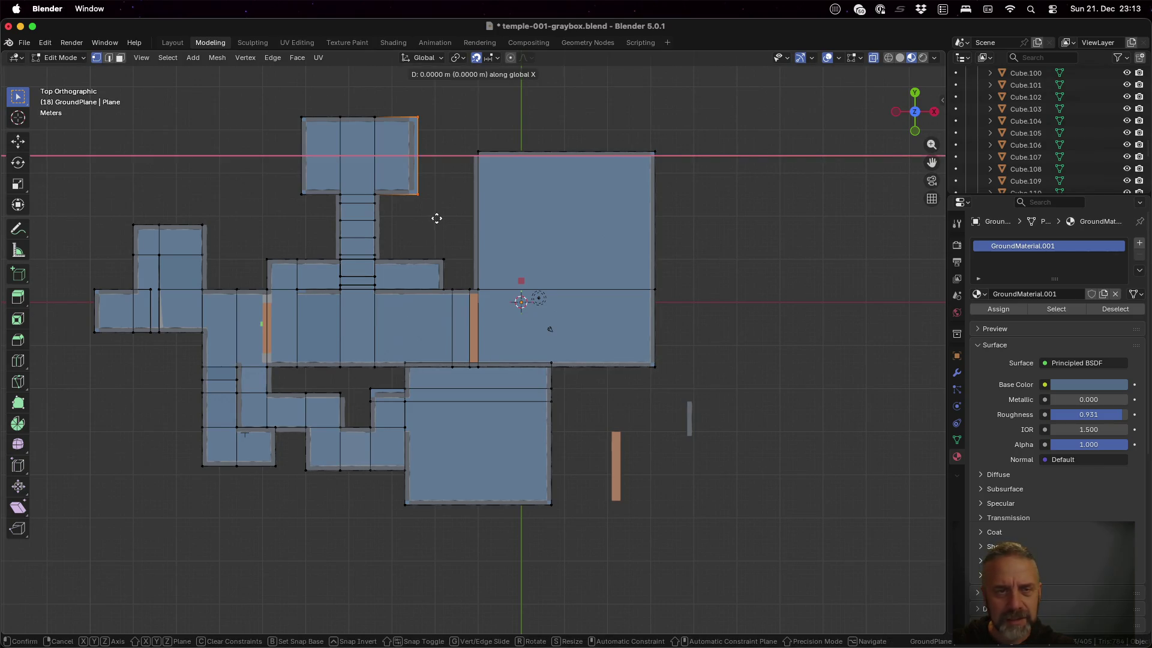
pyautogui.write('-1')
pyautogui.press('Return')
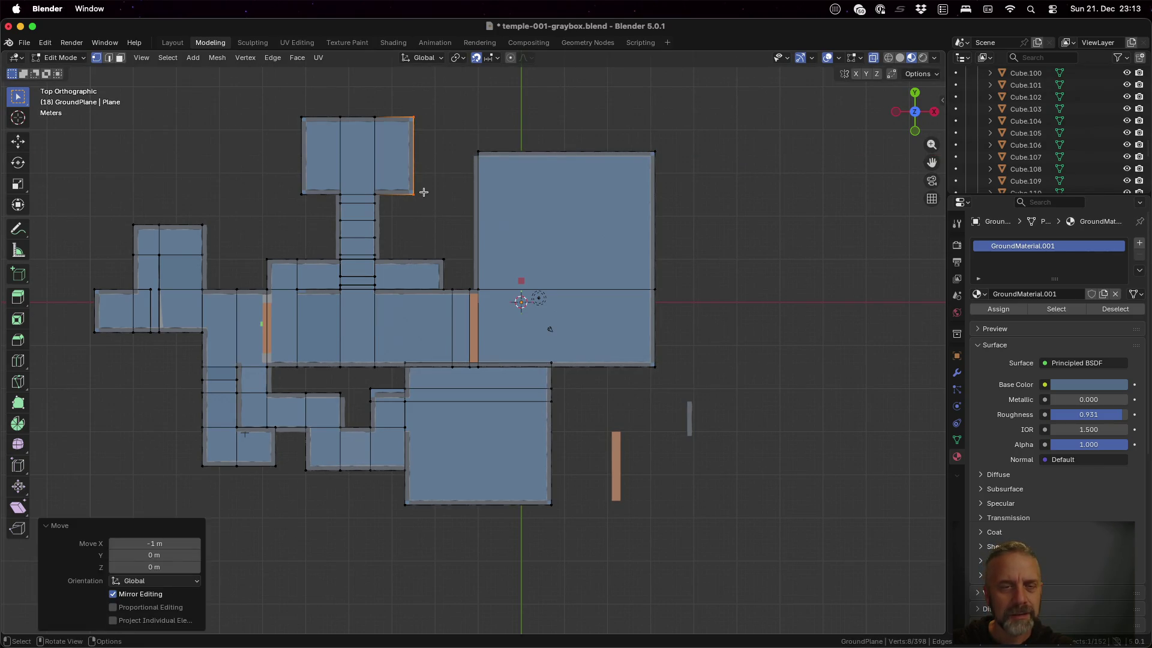
pyautogui.press('a')
pyautogui.hotkey('alt', 'a')
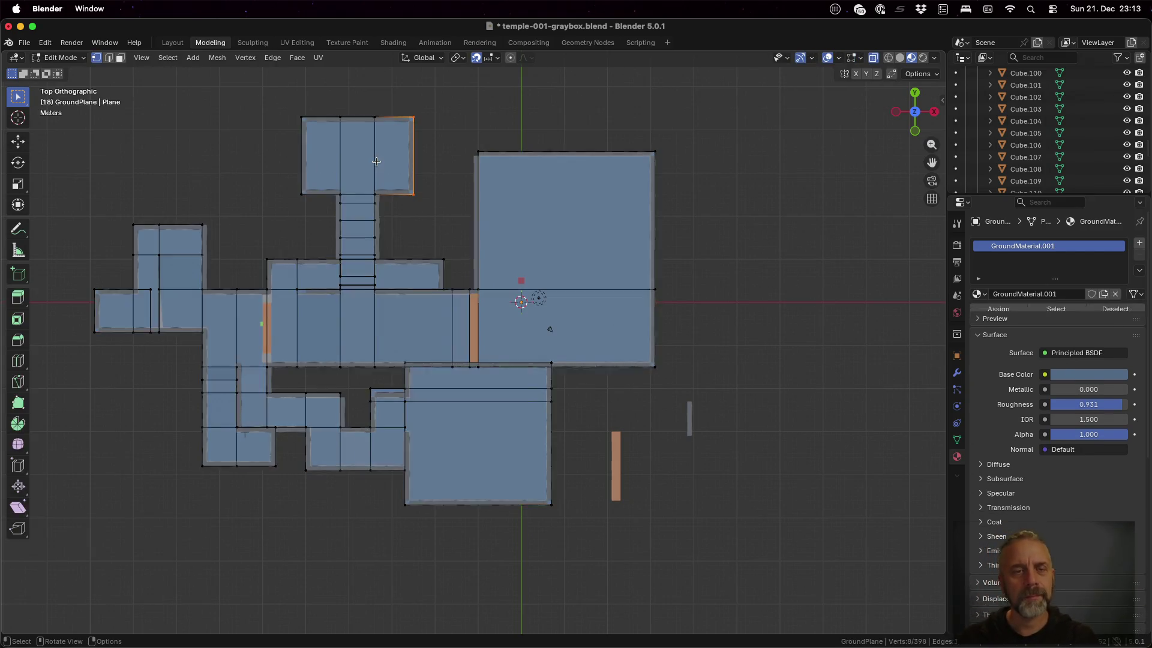
# - Box-select one room's floor faces and check them from perspective and side views
pyautogui.press('b')
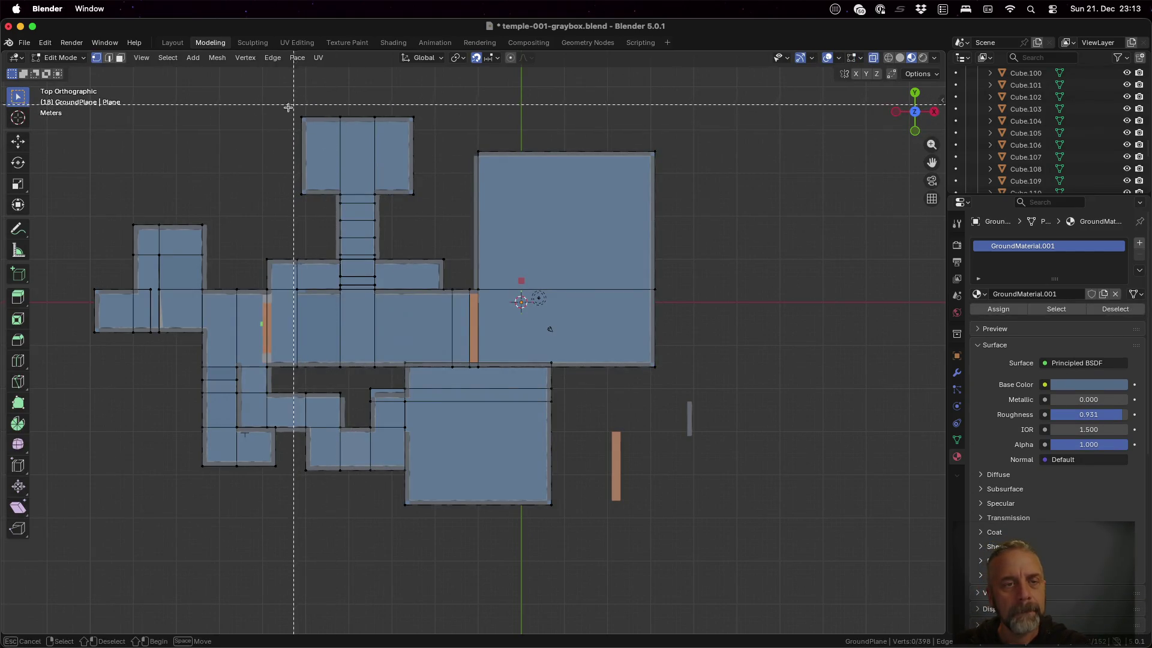
pyautogui.moveTo(286, 108)
pyautogui.mouseDown()
pyautogui.moveTo(406, 150)
pyautogui.moveTo(452, 206)
pyautogui.moveTo(433, 200)
pyautogui.mouseUp()
pyautogui.moveTo(397, 219); pyautogui.dragTo(304, 409, button='middle')
pyautogui.scroll(3, 297, 446)
pyautogui.scroll(3, 297, 445)
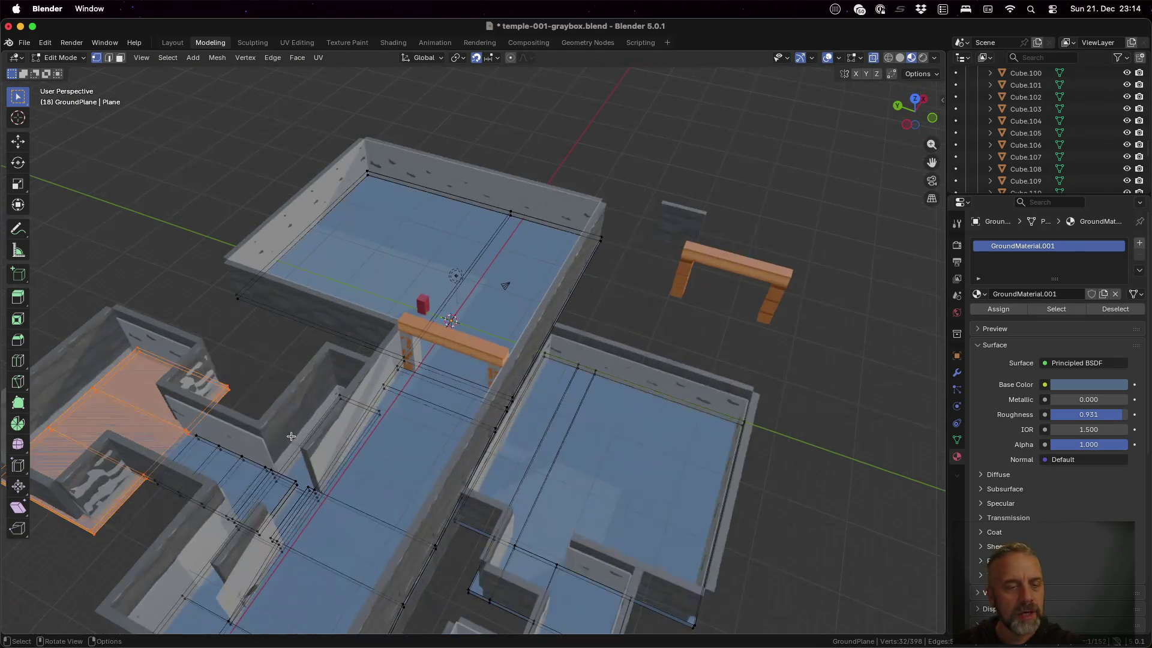
pyautogui.moveTo(267, 460)
pyautogui.keyDown('shift'); pyautogui.mouseDown(button='middle')
pyautogui.moveTo(322, 411)
pyautogui.moveTo(441, 339)
pyautogui.mouseUp(button='middle'); pyautogui.keyUp('shift')
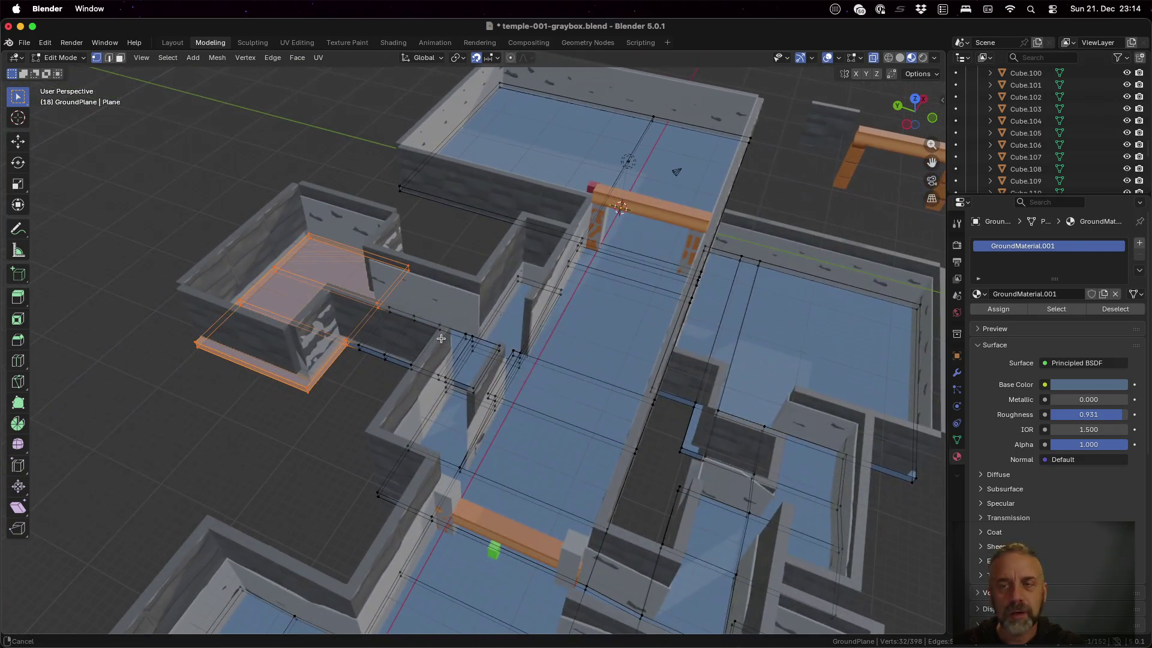
pyautogui.click(904, 106)
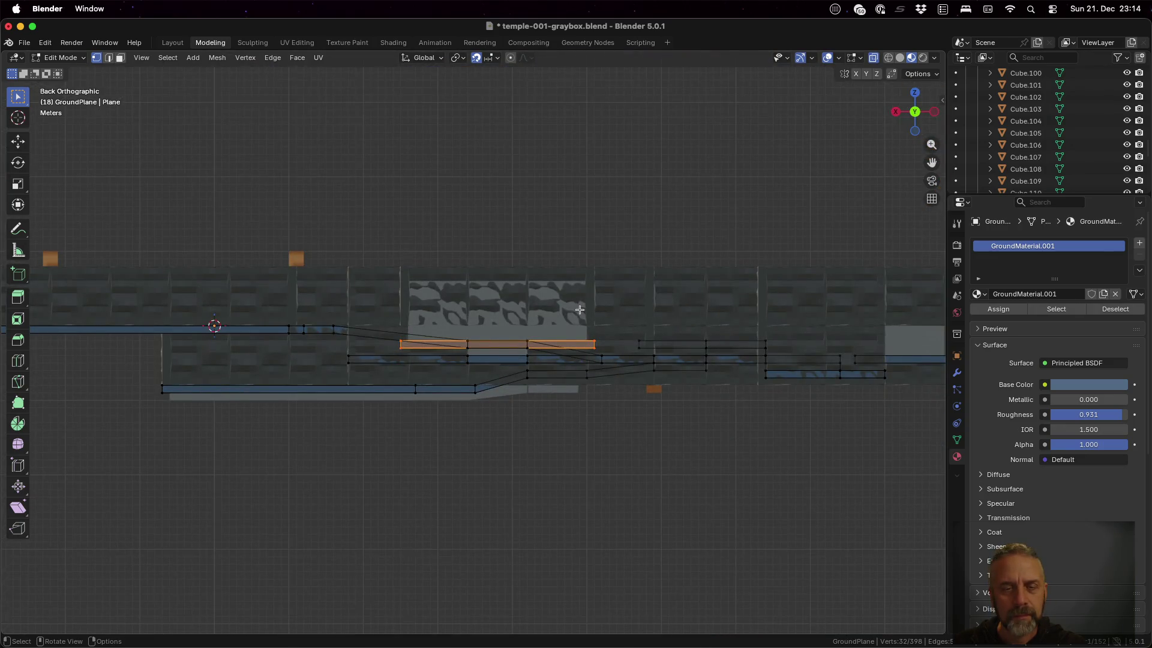
pyautogui.moveTo(579, 310)
pyautogui.mouseDown(button='middle')
pyautogui.moveTo(578, 332)
pyautogui.moveTo(464, 315)
pyautogui.mouseUp(button='middle')
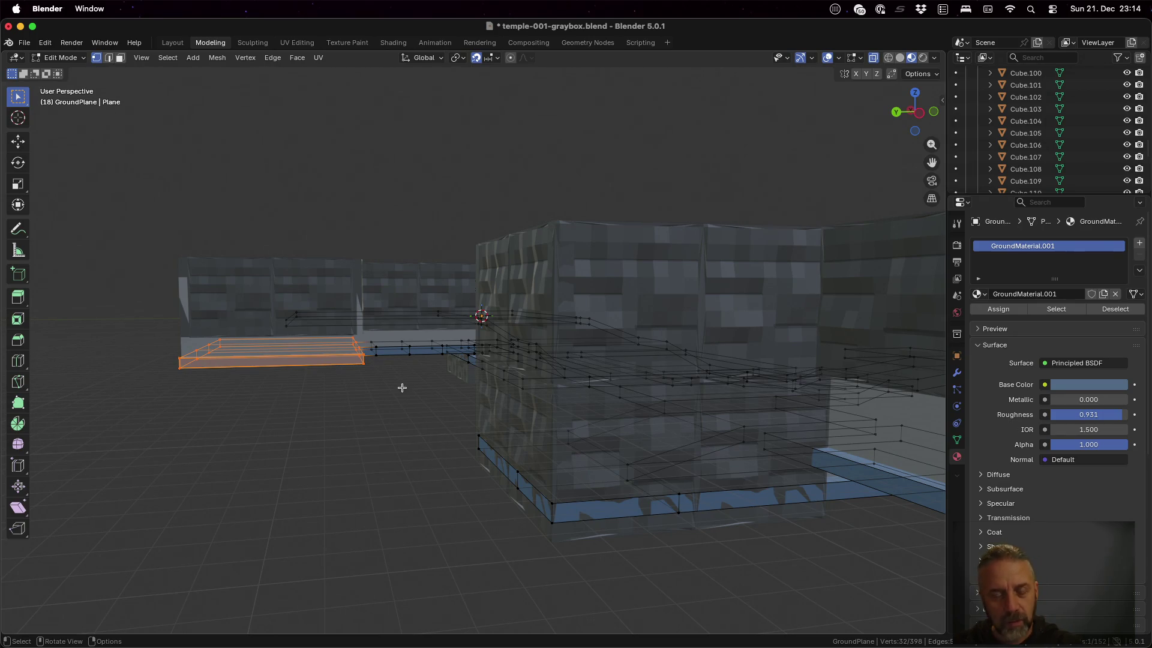
# - Raise the selected floor section 2 m along Z and return to Object Mode
pyautogui.press('g')
pyautogui.press('z')
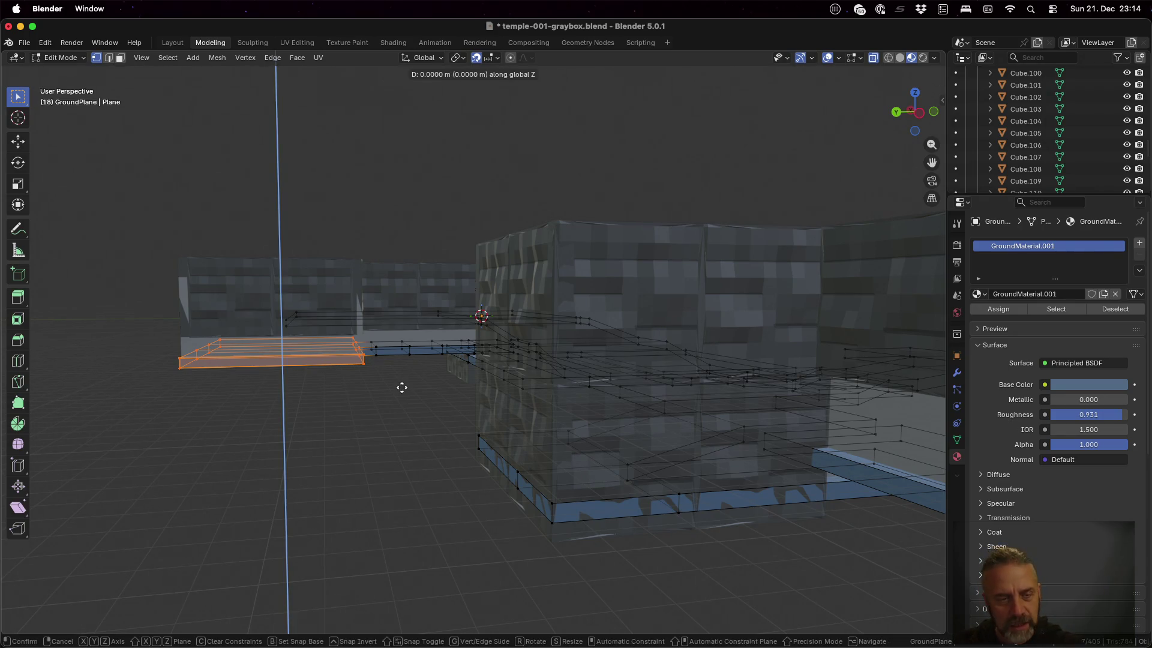
pyautogui.click(397, 371)
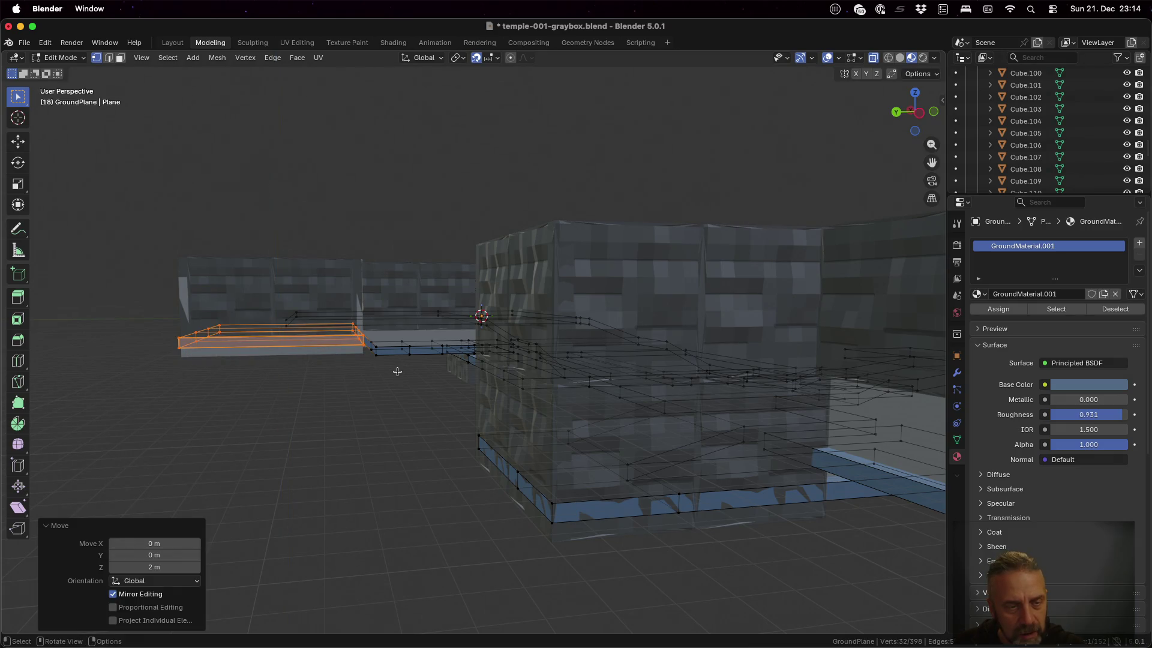
pyautogui.moveTo(289, 387); pyautogui.dragTo(356, 388, button='middle')
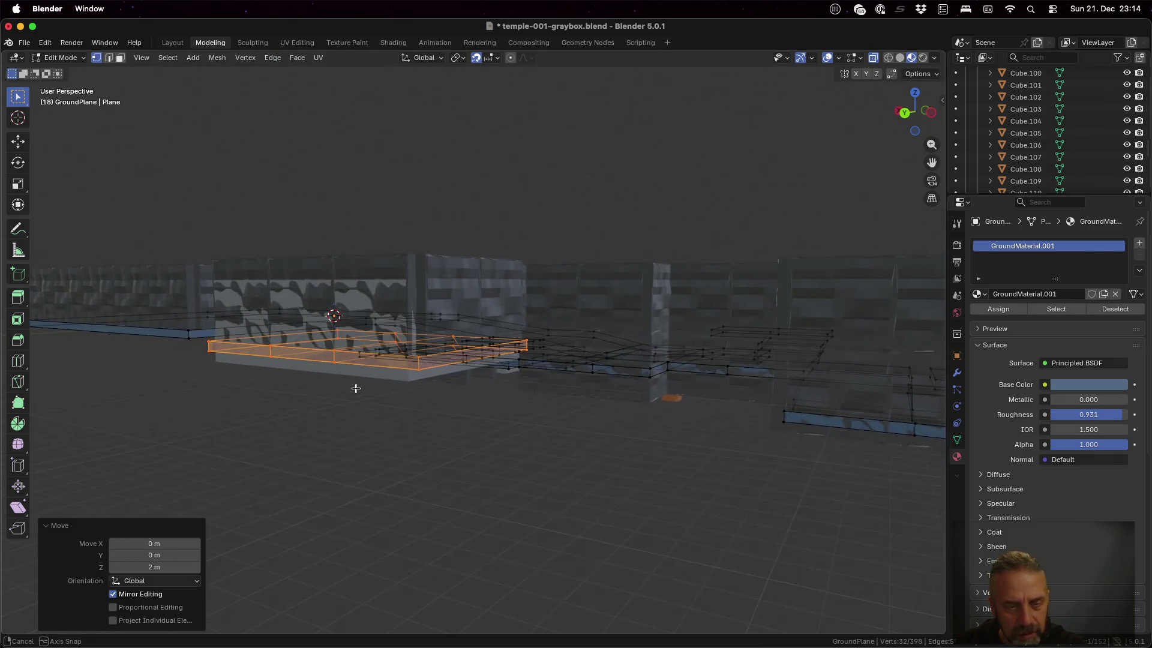
pyautogui.press('Tab')
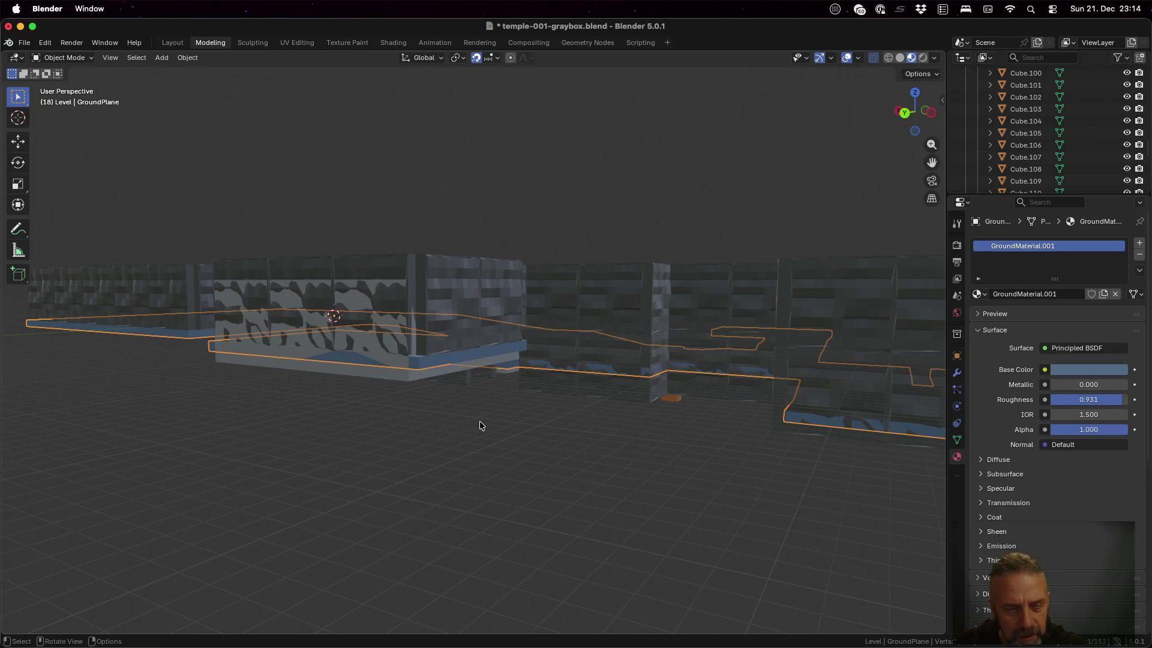
# - In Edit Mode, box-select the short floor edge beside the raised room
pyautogui.moveTo(480, 426)
pyautogui.mouseDown(button='middle')
pyautogui.moveTo(469, 391)
pyautogui.moveTo(436, 384)
pyautogui.moveTo(405, 436)
pyautogui.mouseUp(button='middle')
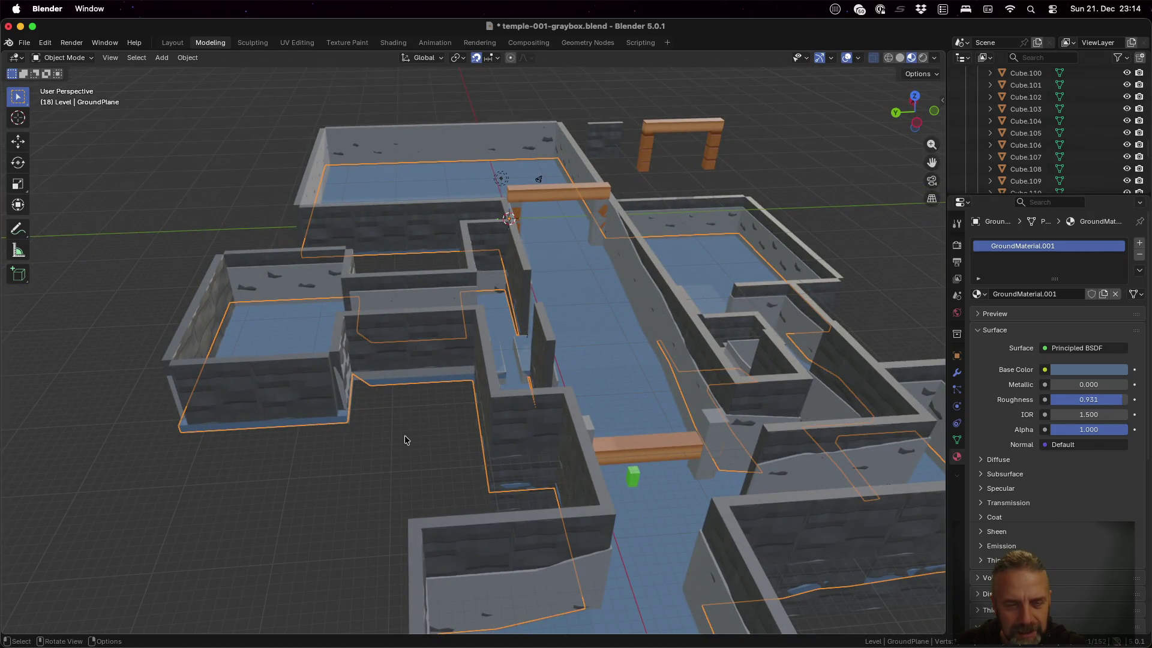
pyautogui.press('Tab')
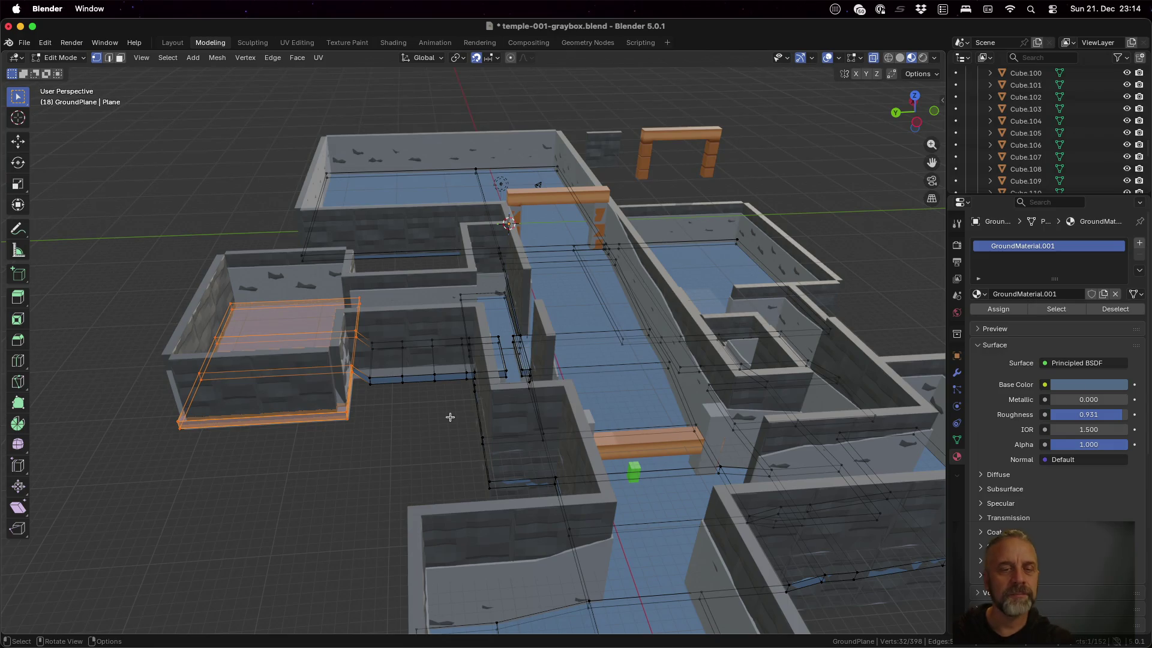
pyautogui.press('a')
pyautogui.hotkey('alt', 'a')
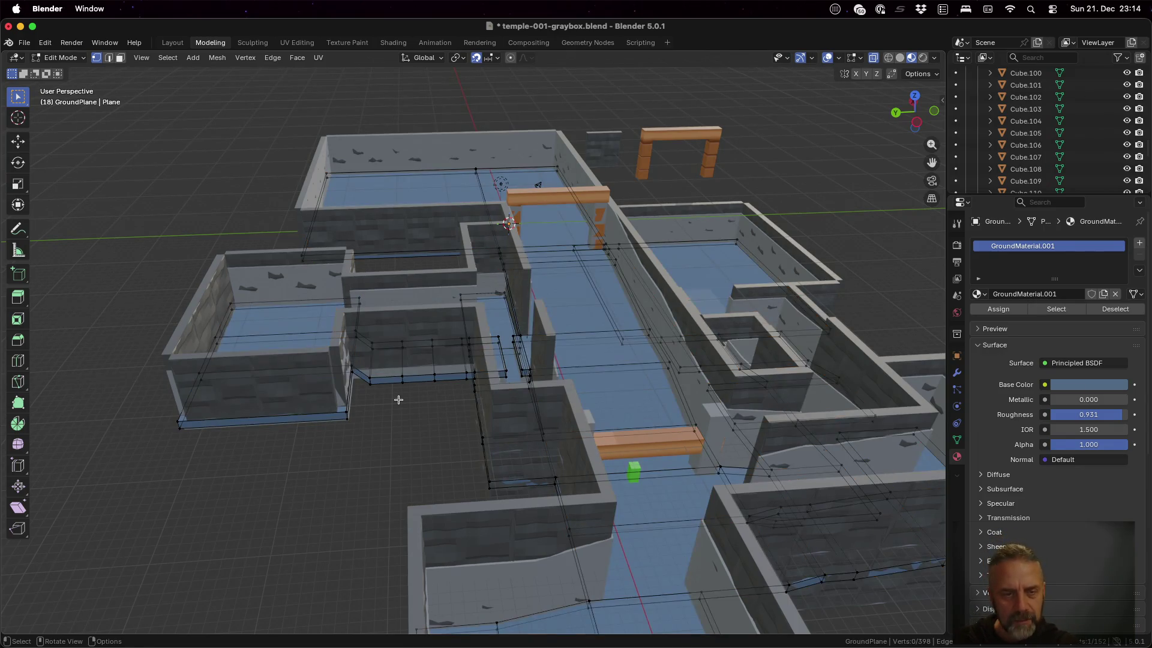
pyautogui.press('b')
pyautogui.moveTo(362, 328); pyautogui.dragTo(382, 403)
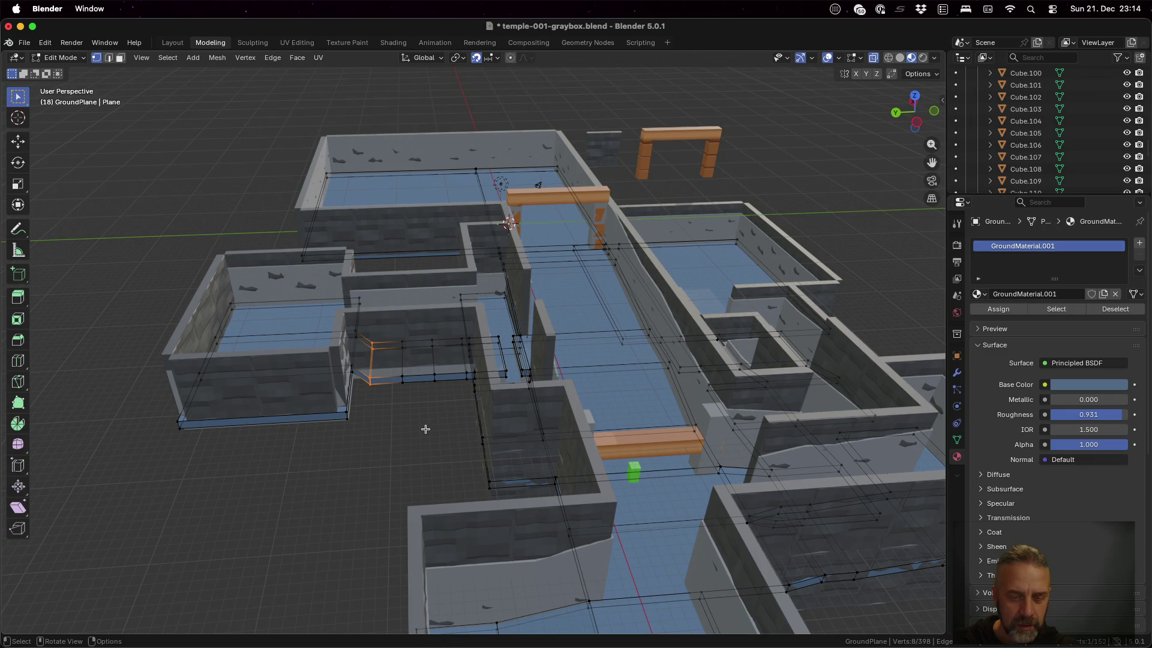
# - Lift that edge 2 m along Z and return to Object Mode
pyautogui.press('g')
pyautogui.press('z')
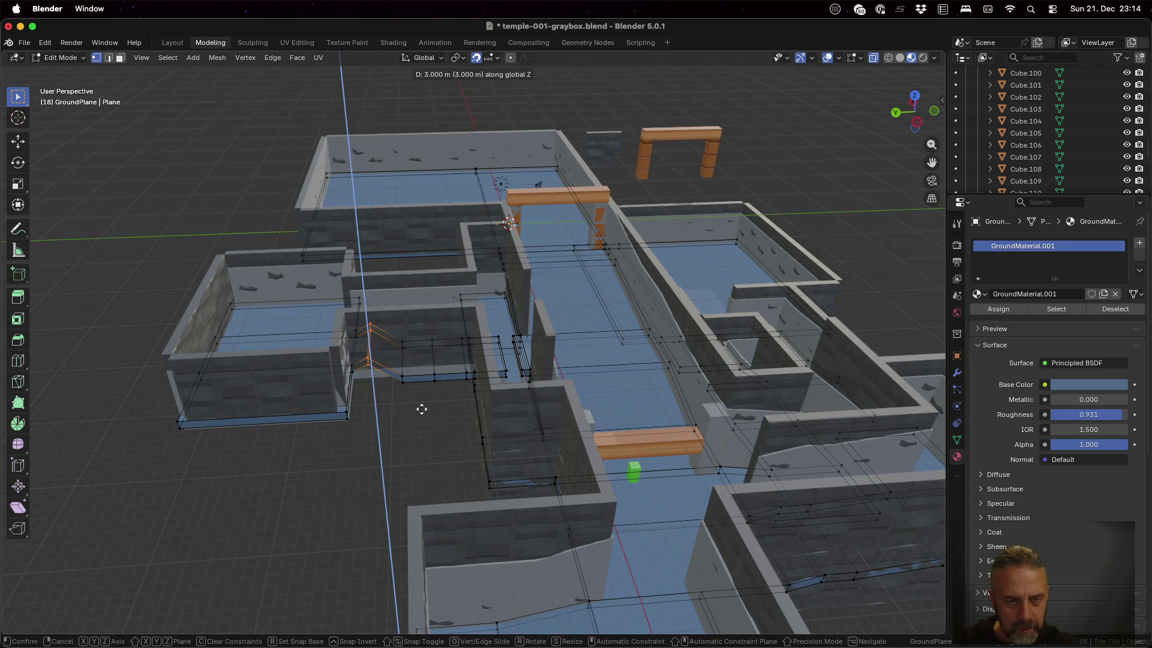
pyautogui.click(429, 421)
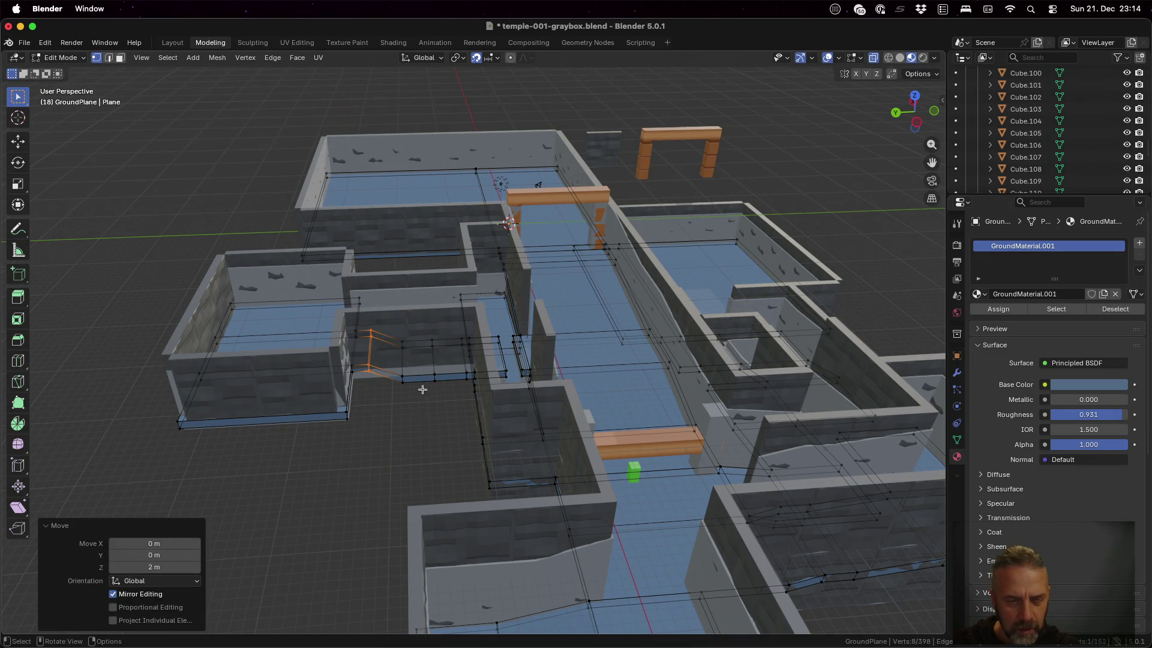
pyautogui.press('Tab')
pyautogui.click(423, 328)
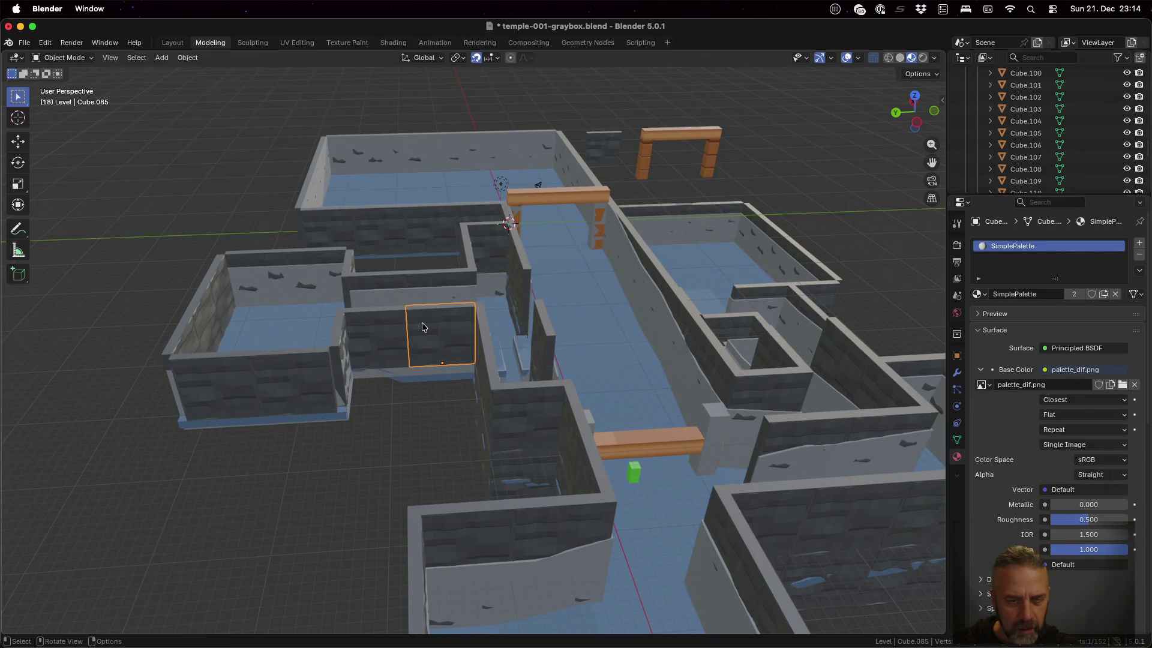
# - Make linked copies of walls Cube.085 and Cube.087 placed 9 m lower
pyautogui.moveTo(500, 345)
pyautogui.mouseDown(button='middle')
pyautogui.moveTo(455, 354)
pyautogui.moveTo(501, 355)
pyautogui.mouseUp(button='middle')
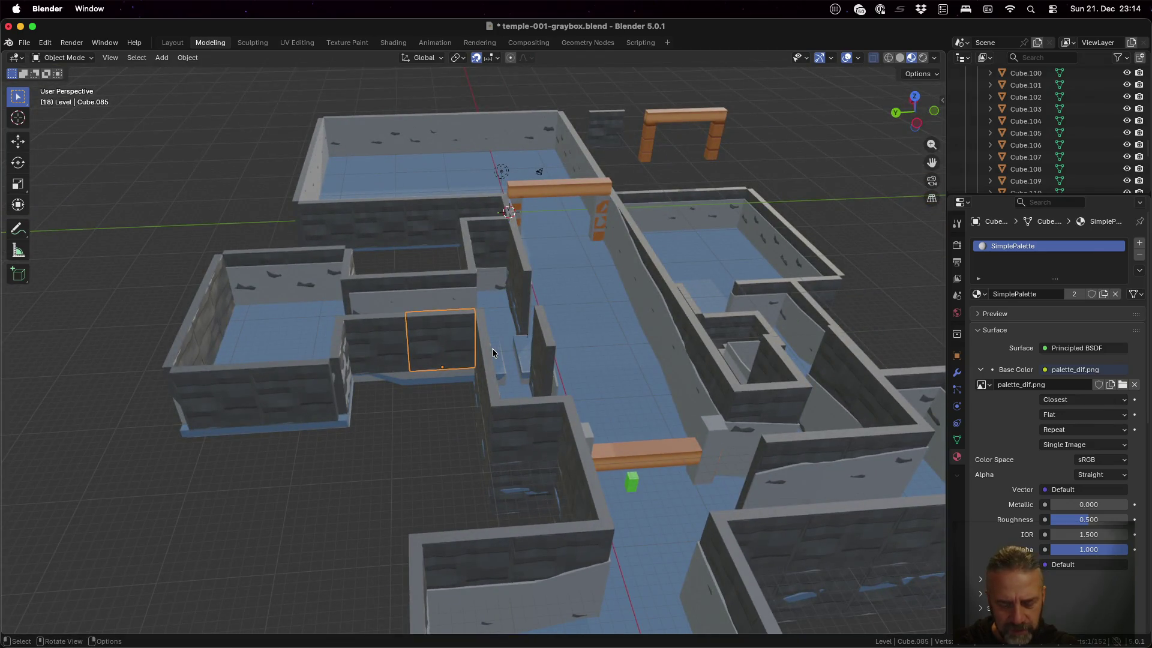
pyautogui.keyDown('shift'); pyautogui.click(435, 283); pyautogui.keyUp('shift')
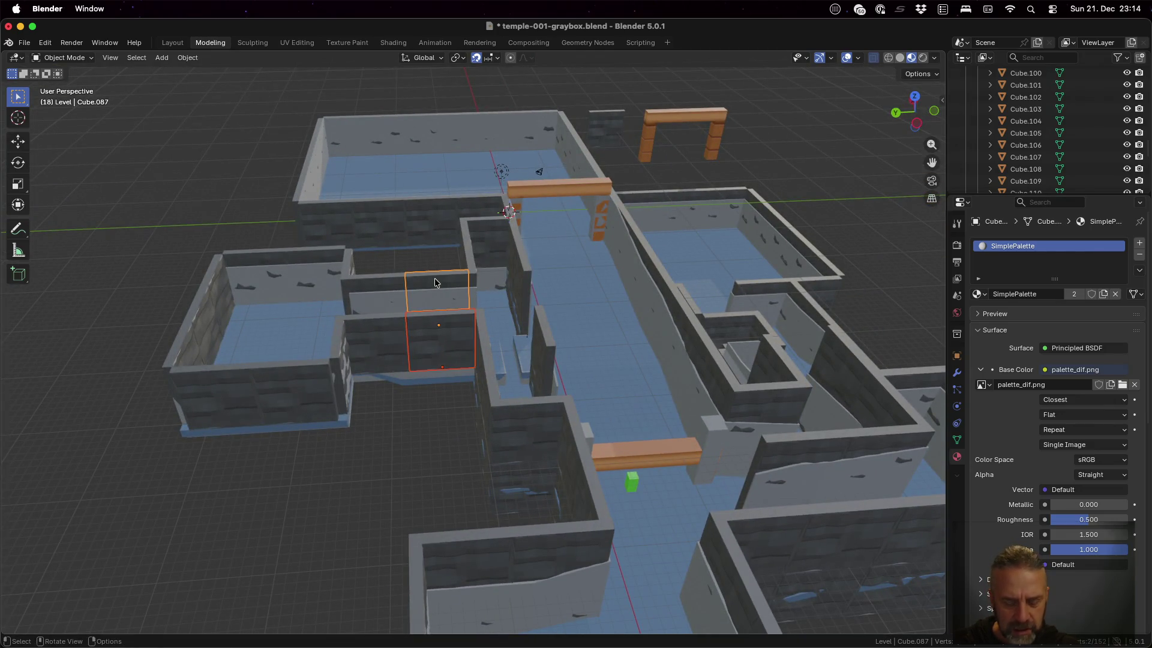
pyautogui.hotkey('shift', 'd')
pyautogui.press('z')
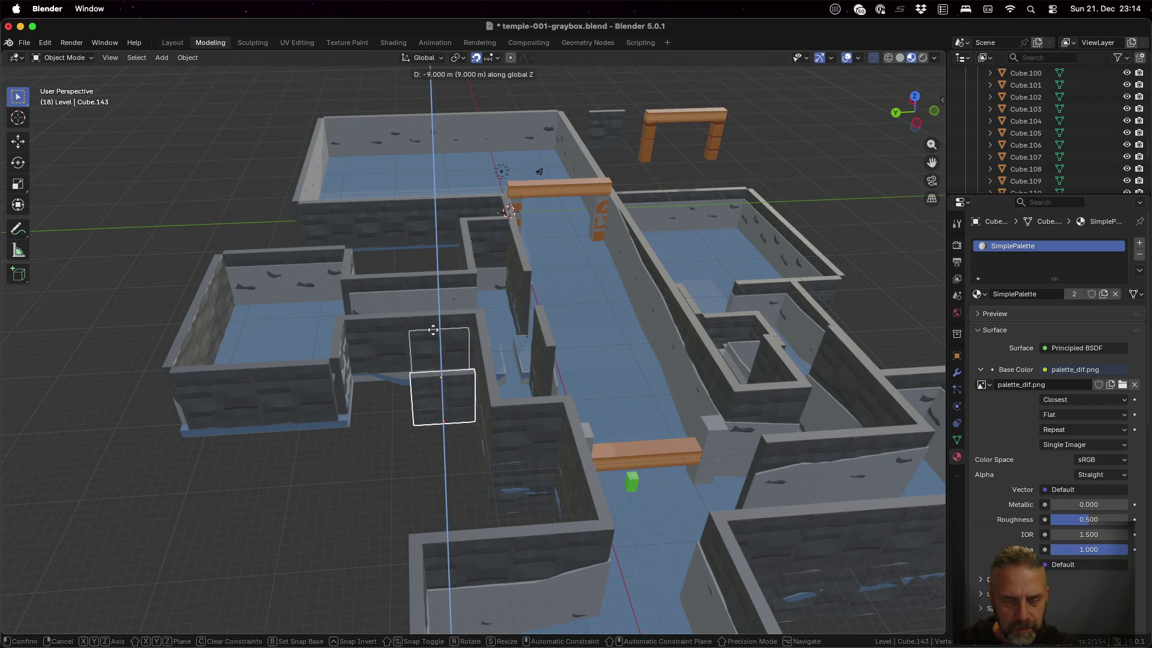
pyautogui.click(434, 332)
# - Raise the copied walls 1 m so they sit 8 m below the originals
pyautogui.moveTo(381, 442); pyautogui.dragTo(393, 407, button='middle')
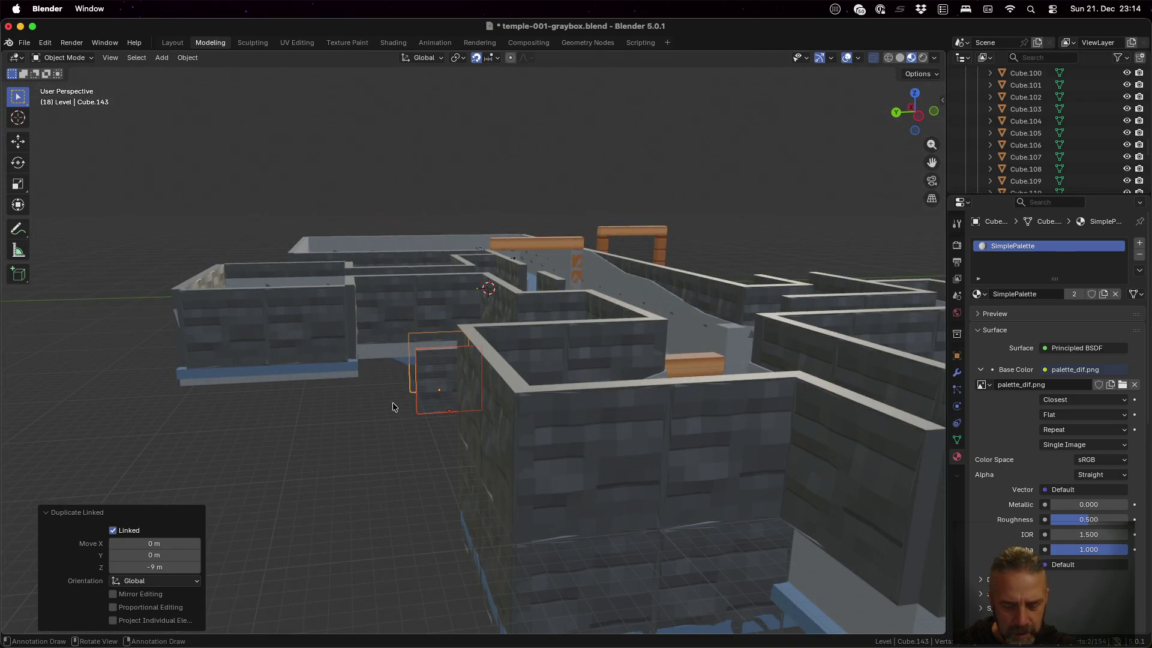
pyautogui.press('g')
pyautogui.press('z')
pyautogui.click(410, 415)
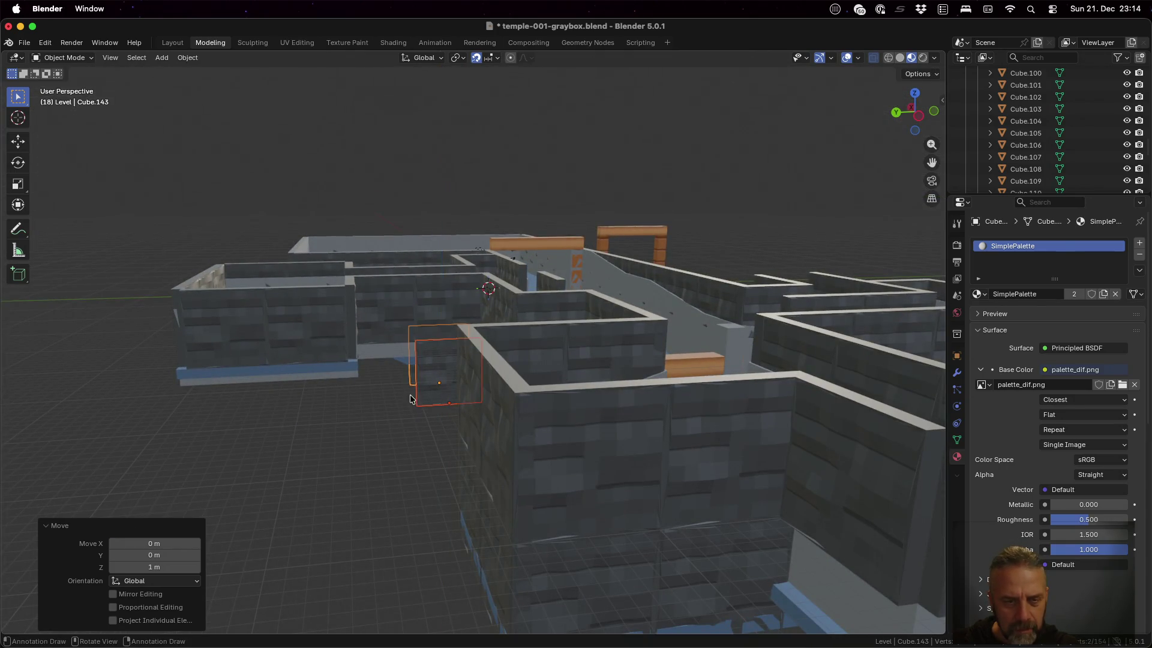
pyautogui.press('Tab')
pyautogui.press('Tab')
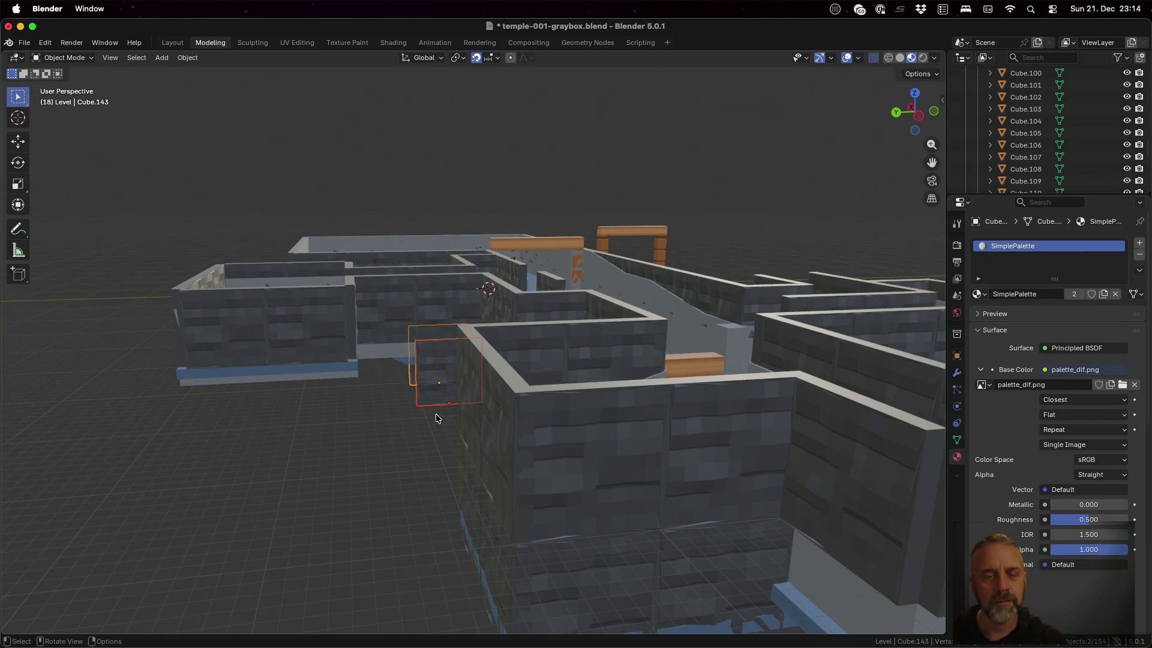
pyautogui.click(393, 355)
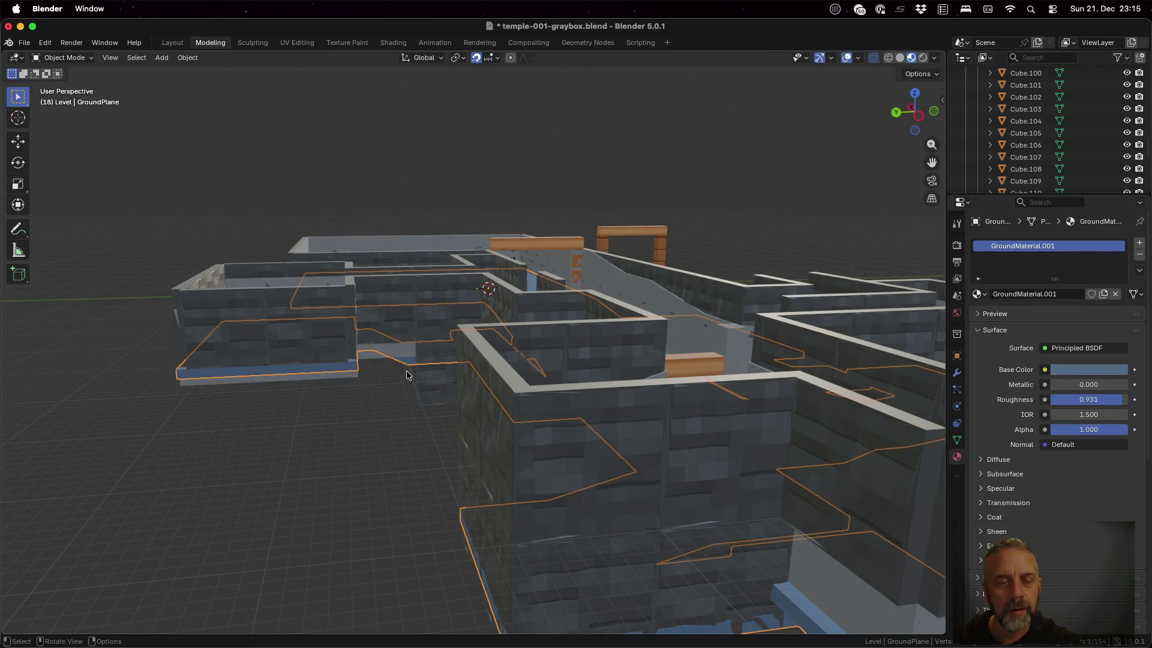
# - Add an edge loop across the GroundPlane's corridor floor
pyautogui.moveTo(404, 390)
pyautogui.mouseDown(button='middle')
pyautogui.moveTo(387, 423)
pyautogui.moveTo(415, 427)
pyautogui.moveTo(417, 456)
pyautogui.mouseUp(button='middle')
pyautogui.press('Tab')
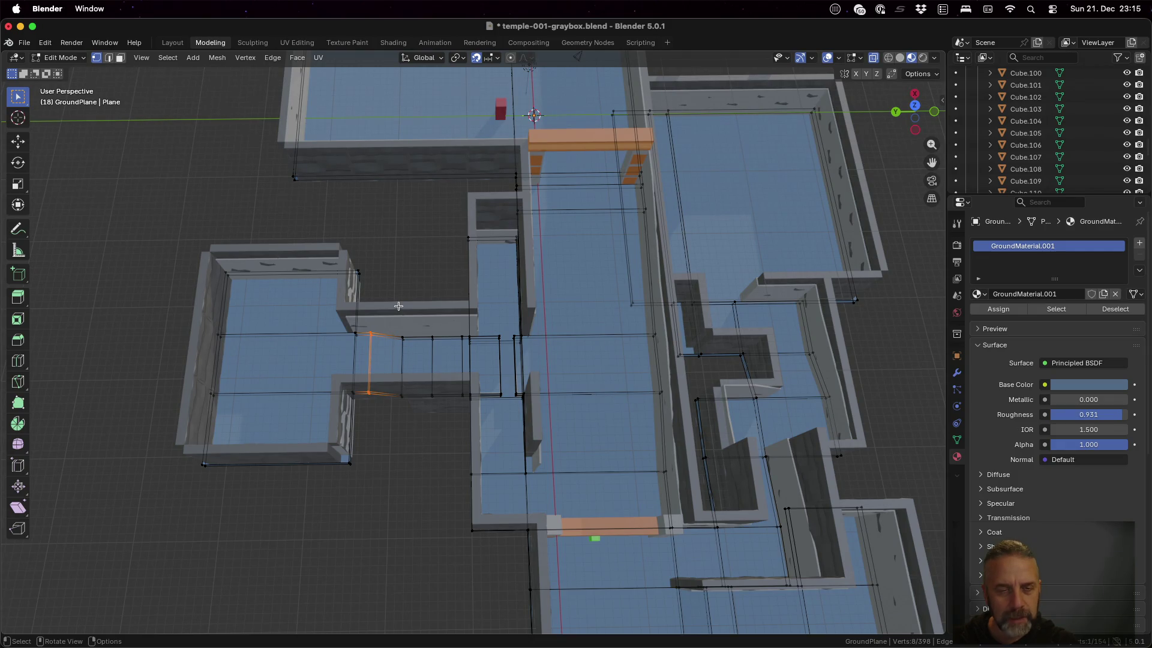
pyautogui.press('Tab')
pyautogui.press('Tab')
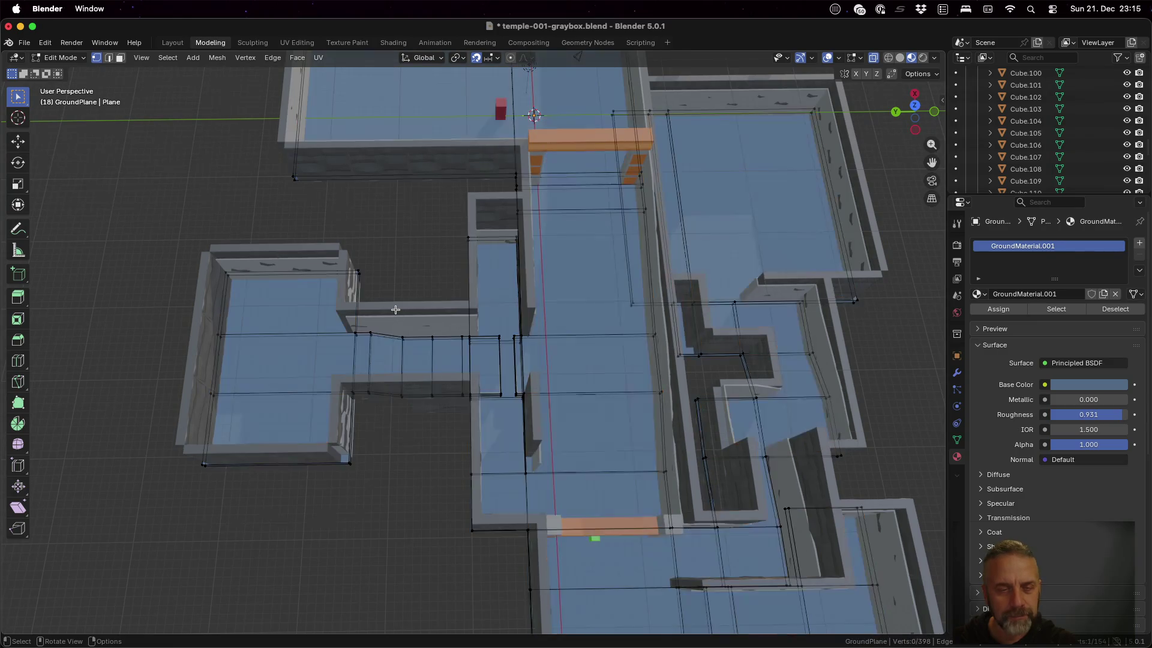
pyautogui.hotkey('ctrl', 'r')
pyautogui.click(407, 399)
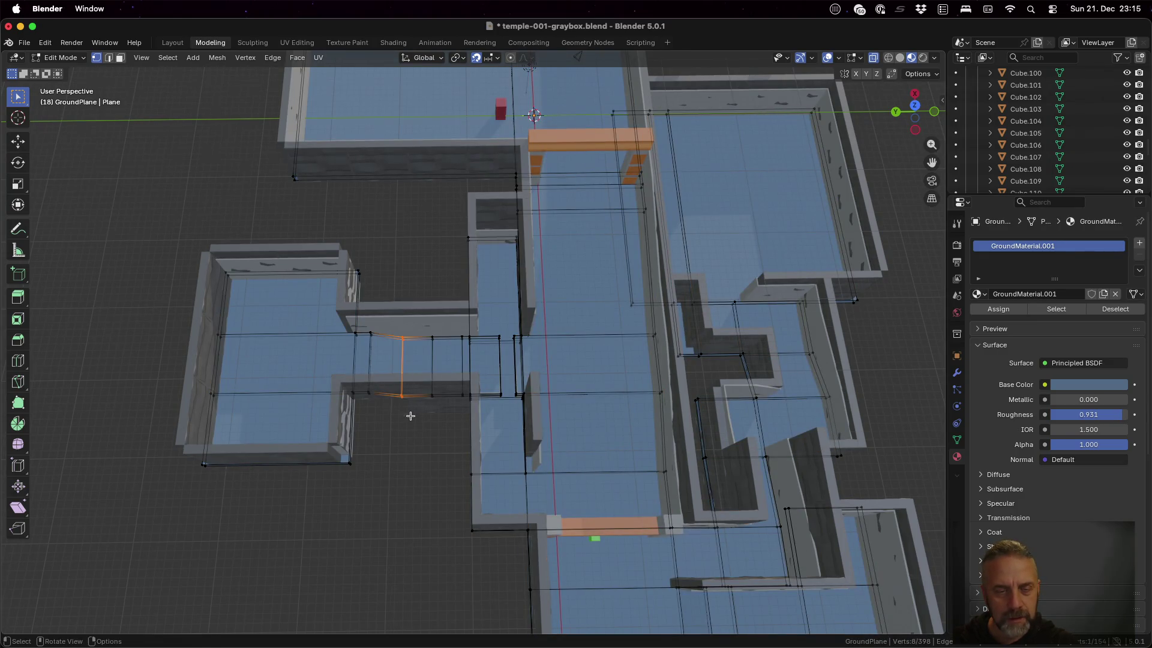
pyautogui.moveTo(427, 465); pyautogui.dragTo(429, 403, button='middle')
pyautogui.press('g')
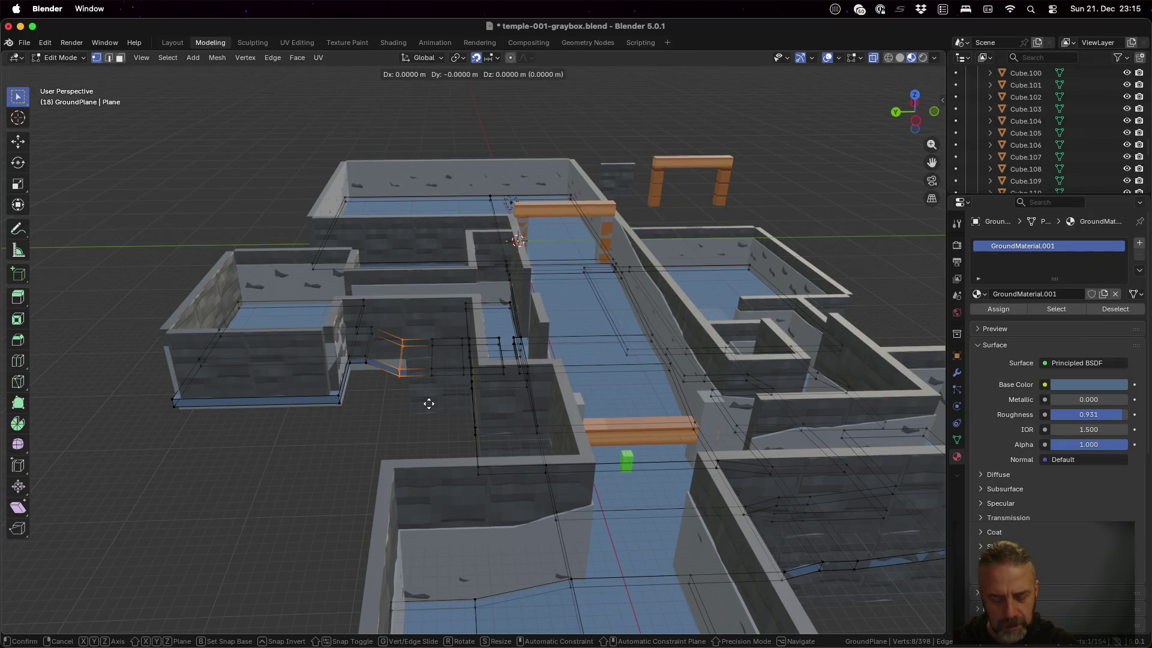
pyautogui.press('z')
pyautogui.click(429, 390)
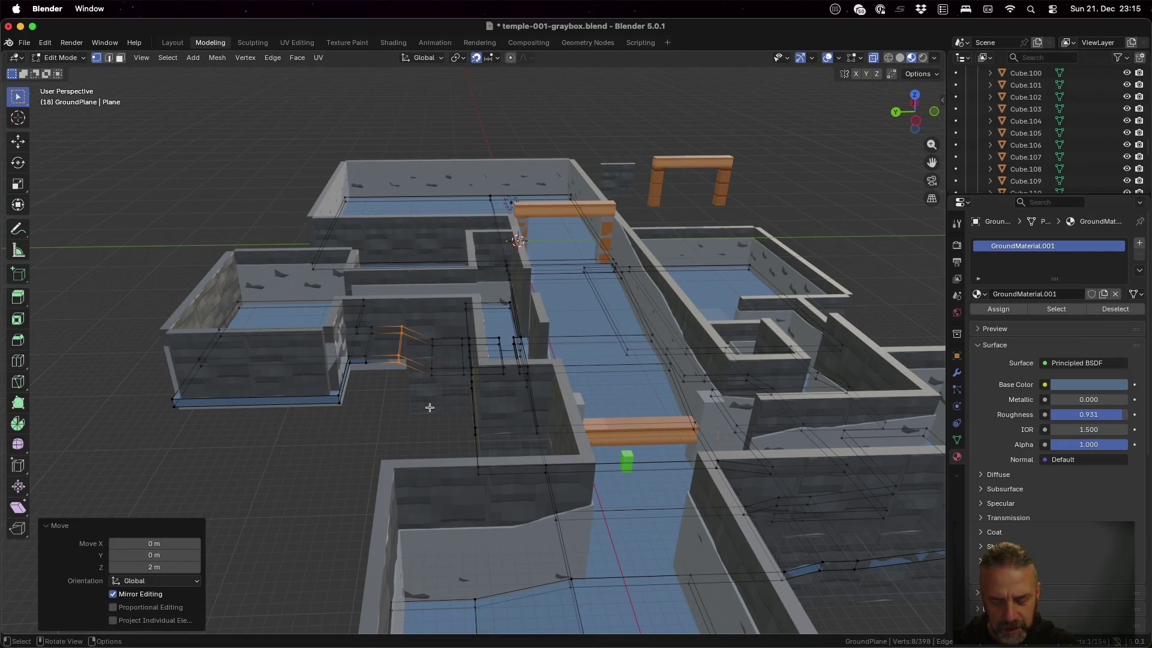
# - Move the new edge loop -1 m along Y
pyautogui.press('g')
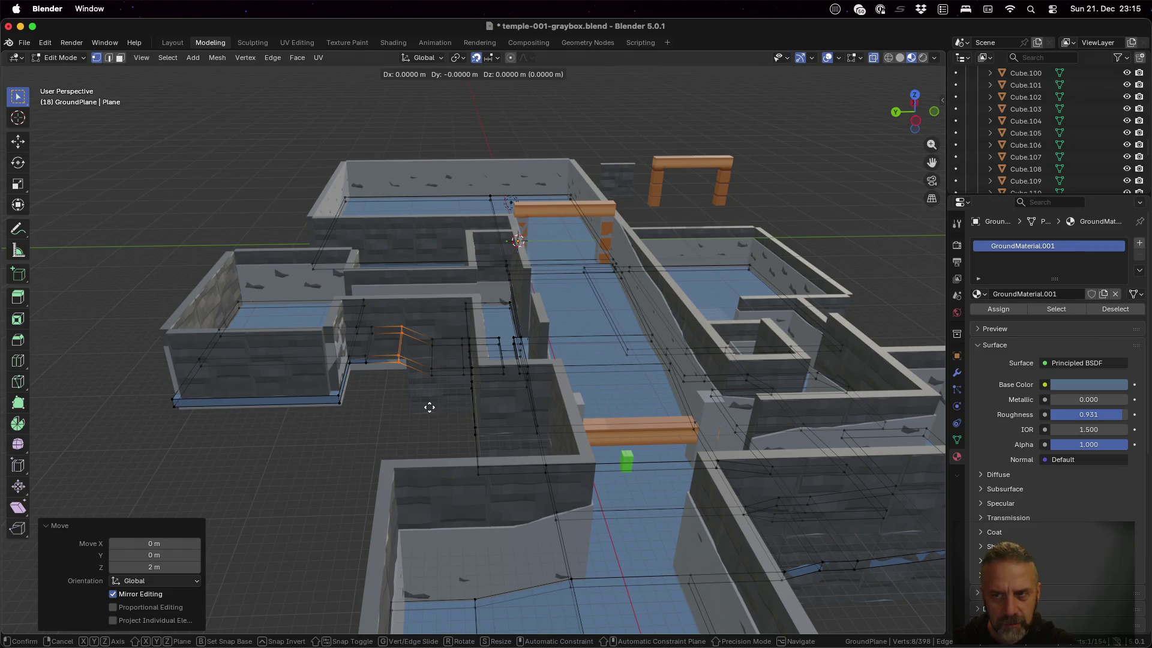
pyautogui.write('y-1')
pyautogui.press('Return')
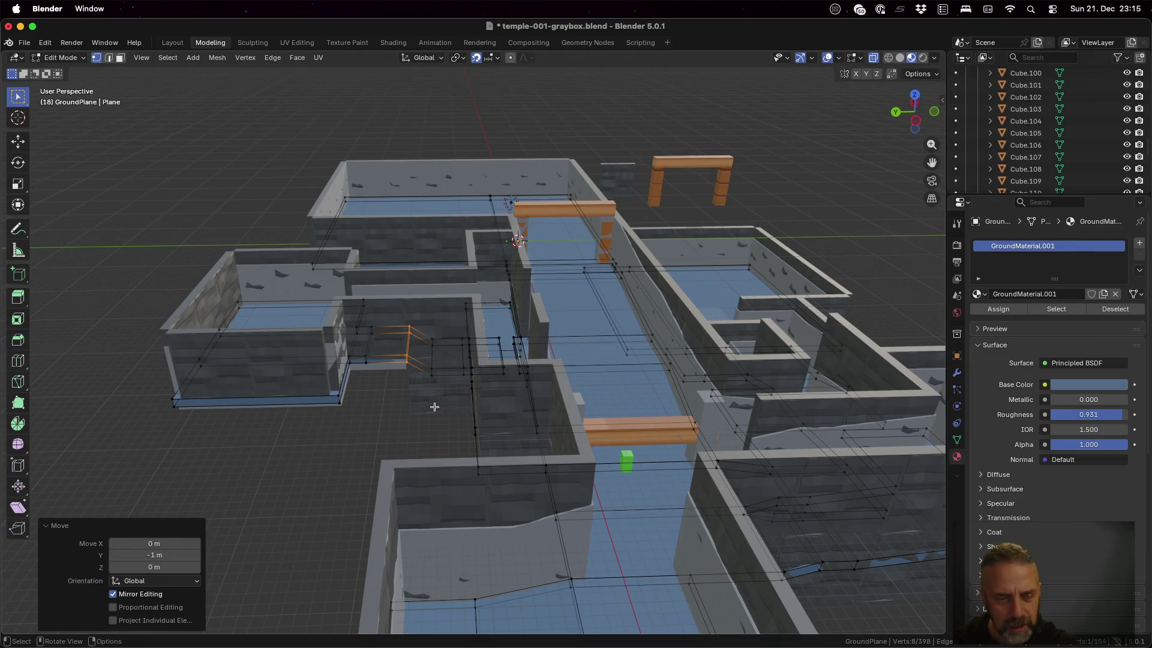
pyautogui.moveTo(431, 405); pyautogui.dragTo(445, 362, button='middle')
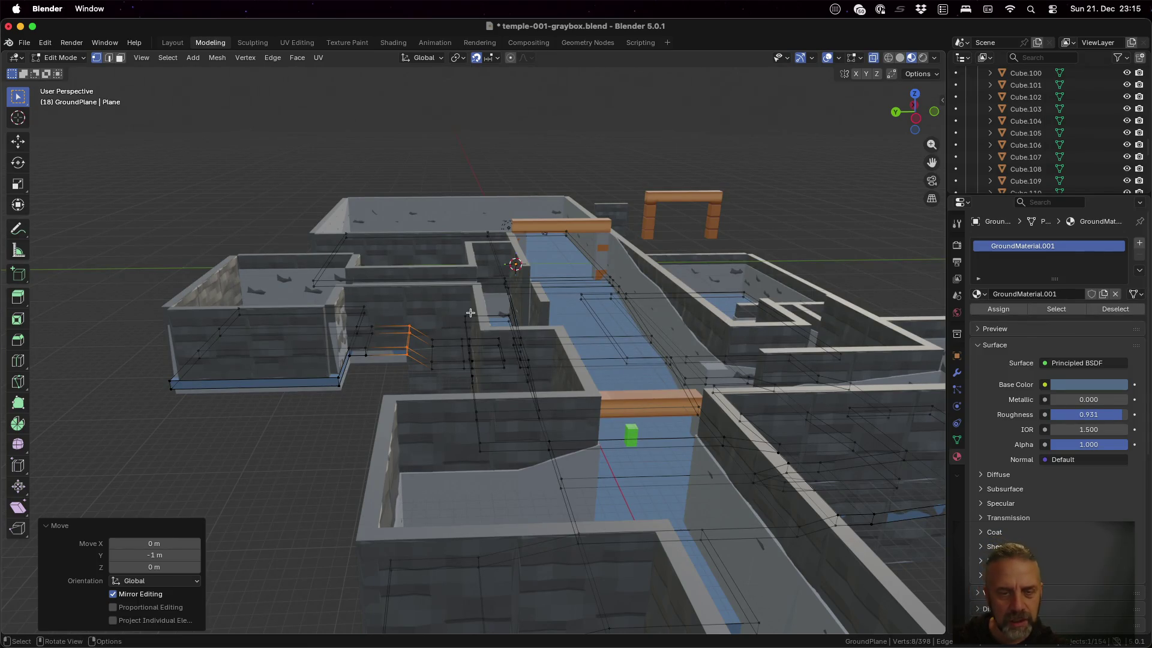
pyautogui.moveTo(471, 313); pyautogui.dragTo(468, 386, button='middle')
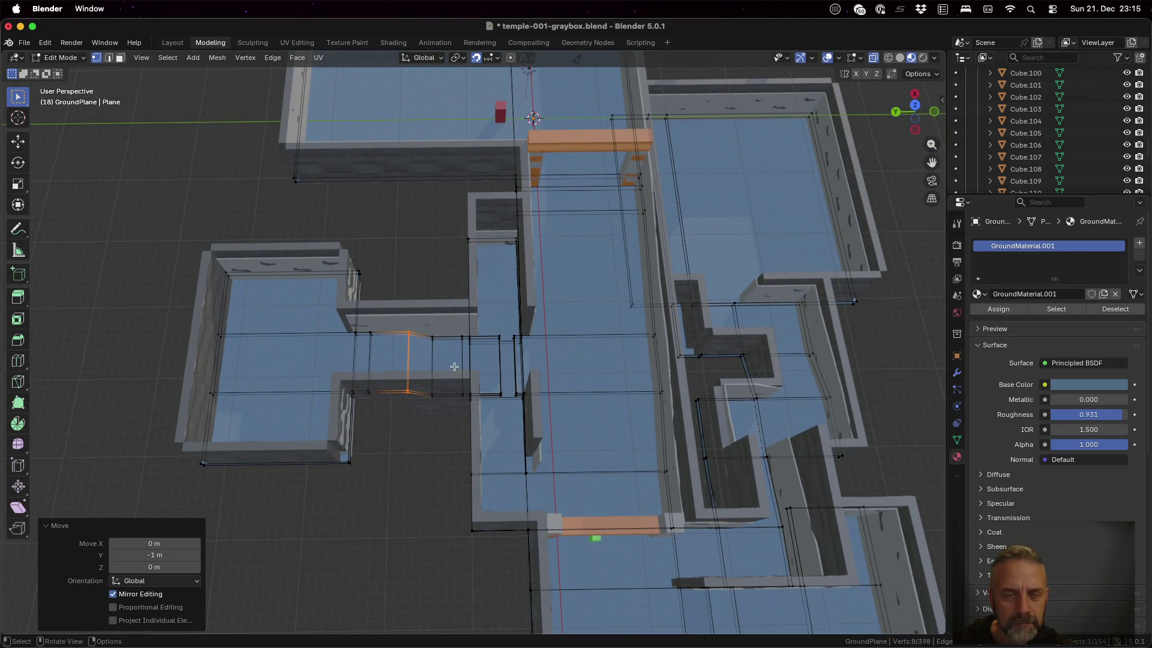
# - Move the corridor edge -4 m along Y and box-select the overlapping vertices around it
pyautogui.press('a')
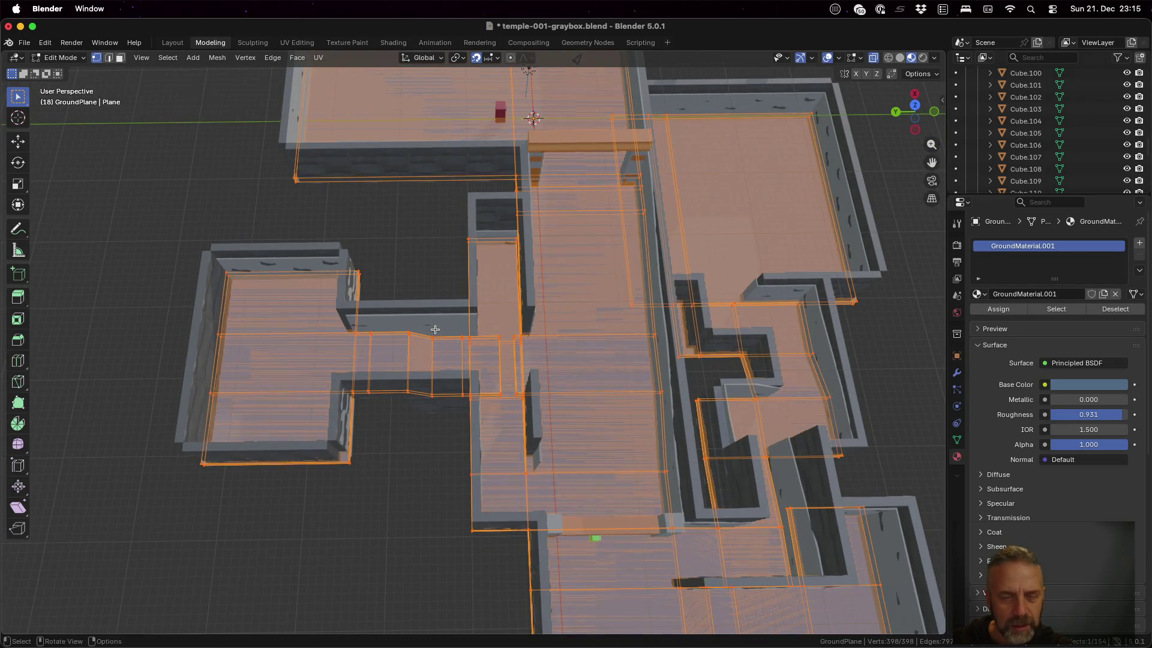
pyautogui.hotkey('alt', 'a')
pyautogui.moveTo(426, 326); pyautogui.dragTo(448, 406)
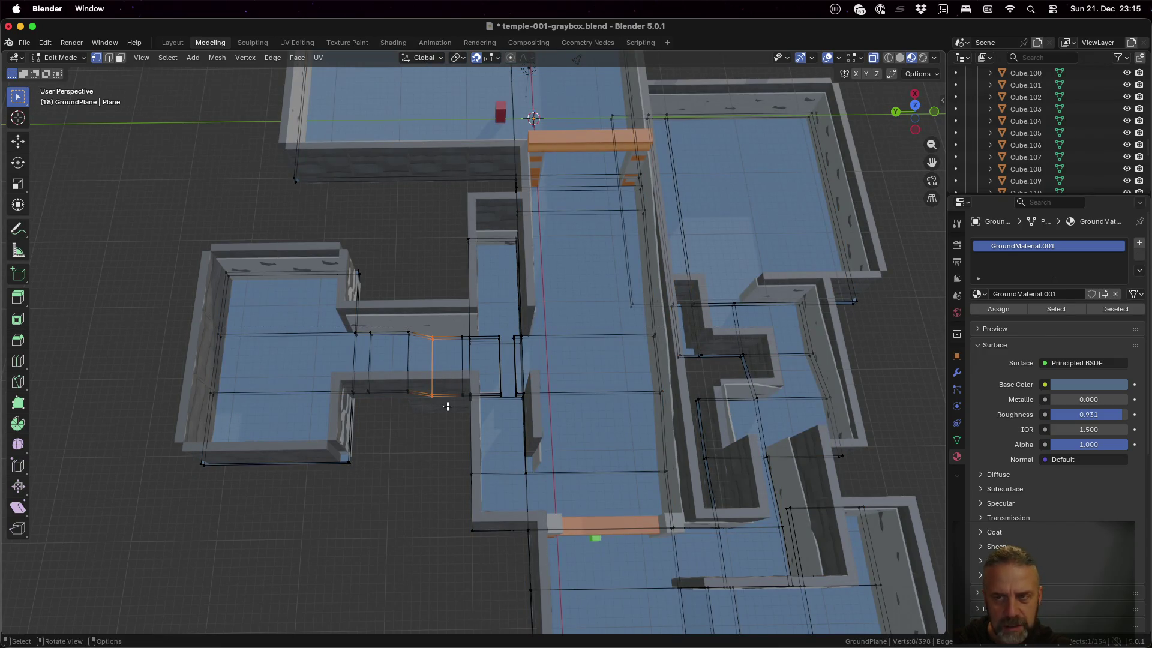
pyautogui.press('g')
pyautogui.press('y')
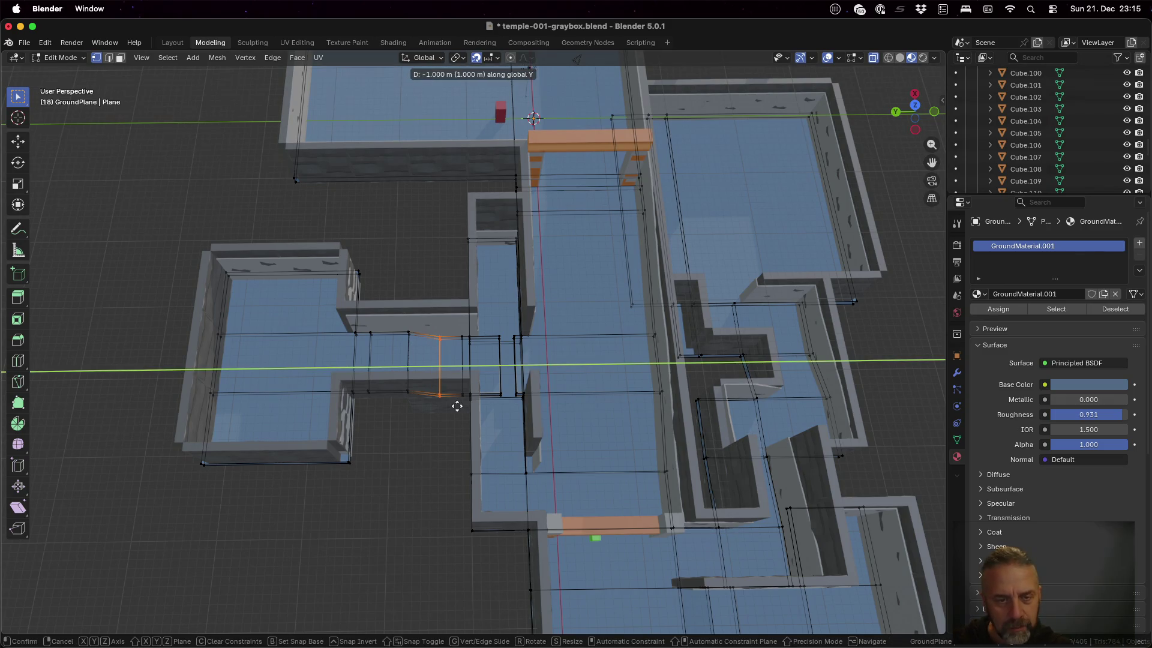
pyautogui.click(475, 403)
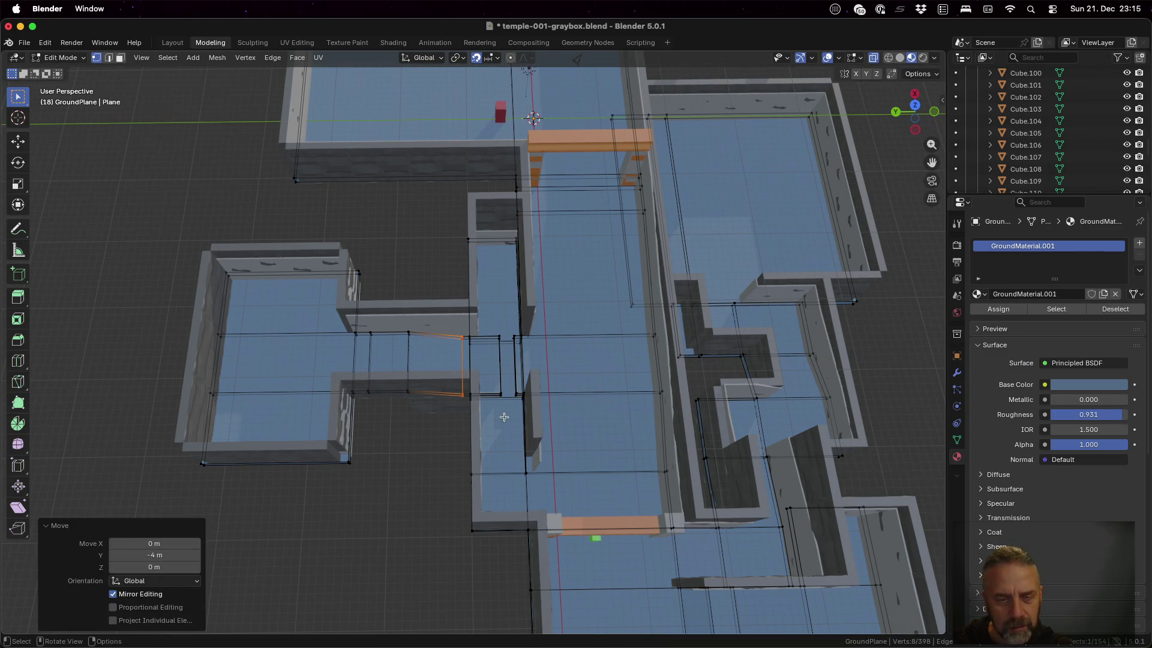
pyautogui.scroll(5, 510, 398)
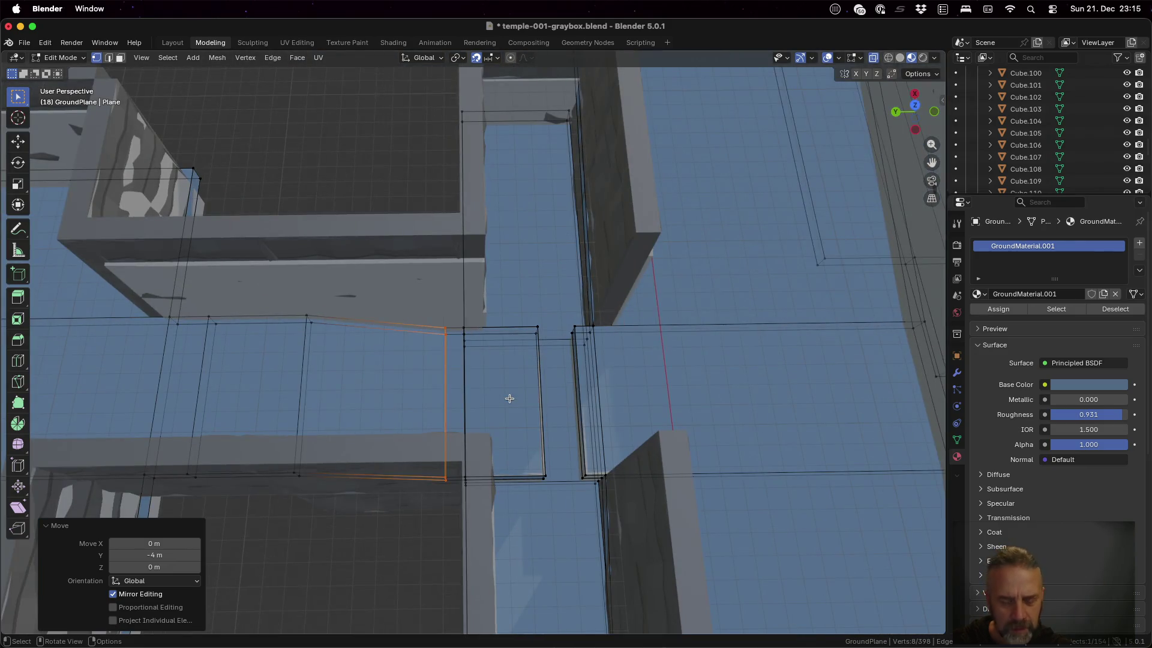
pyautogui.press('b')
pyautogui.moveTo(413, 309); pyautogui.dragTo(458, 494)
# - Merge the overlapping vertices with Mesh > Merge > By Distance, removing 12
pyautogui.click(213, 60)
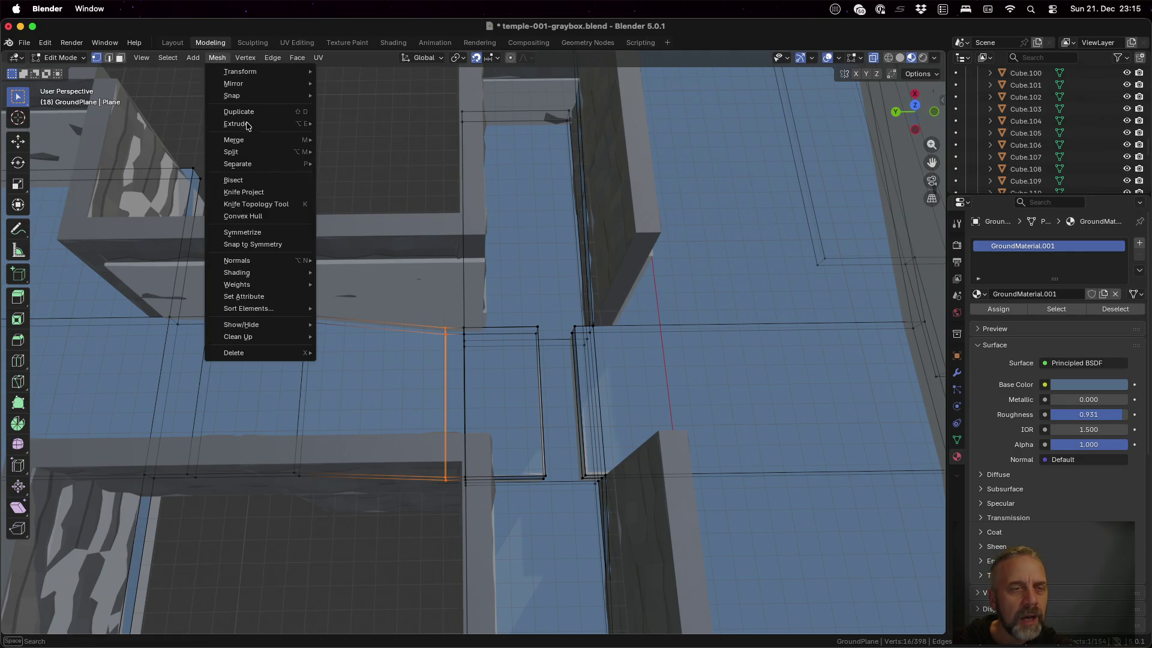
pyautogui.moveTo(245, 141)
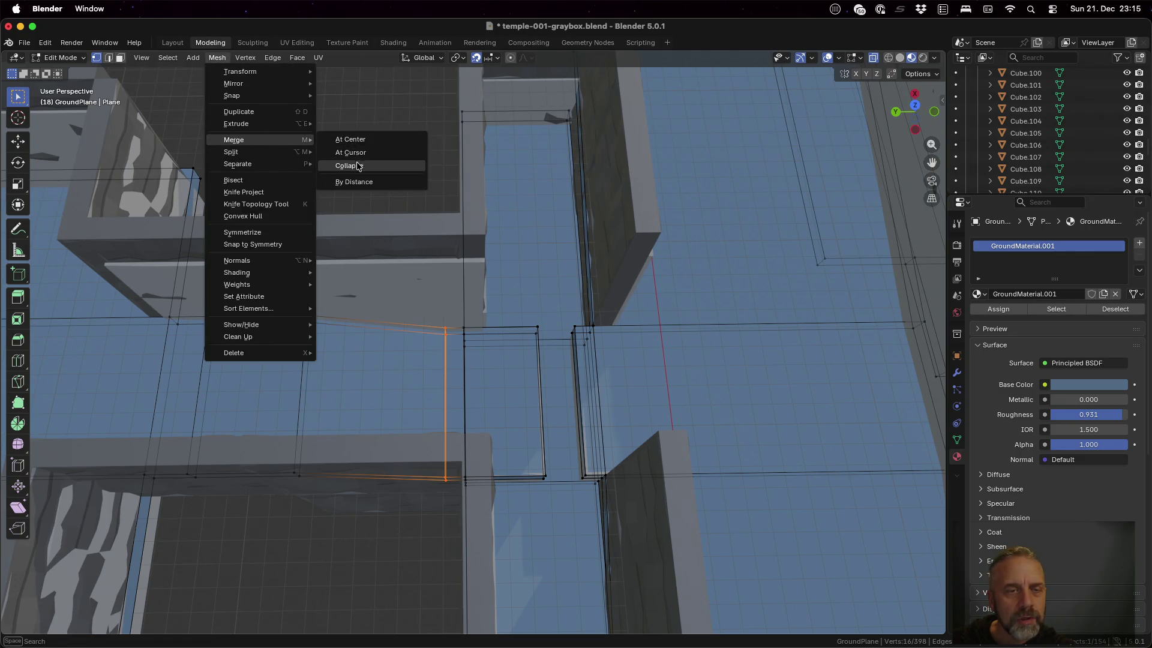
pyautogui.click(364, 180)
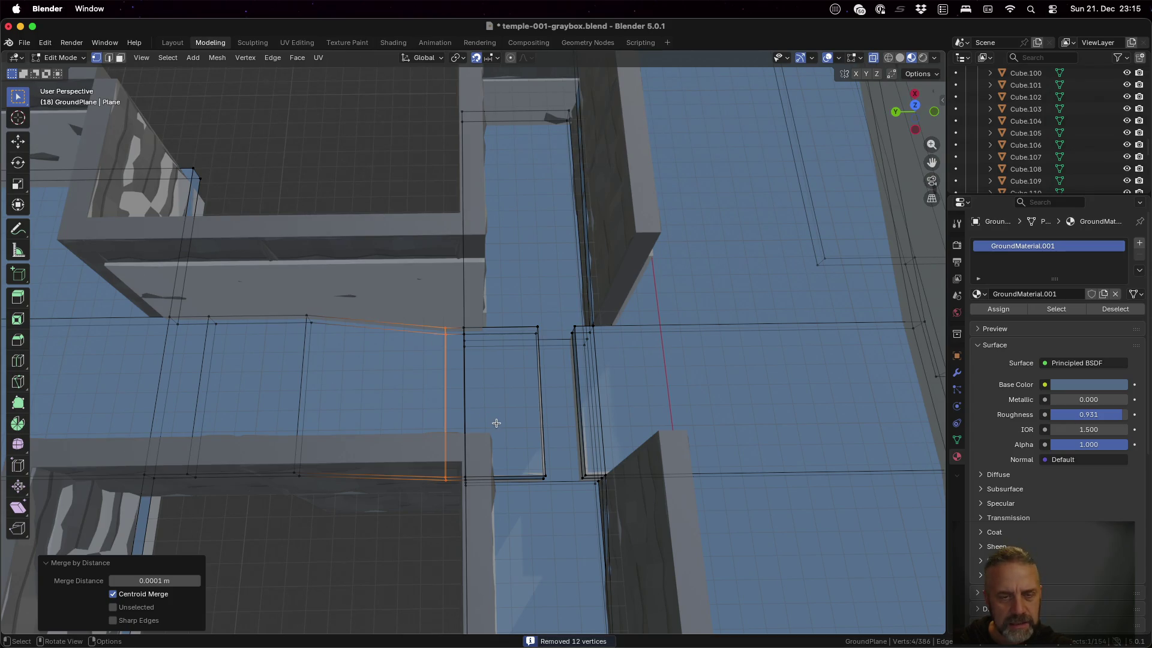
pyautogui.moveTo(493, 402); pyautogui.dragTo(494, 416, button='middle')
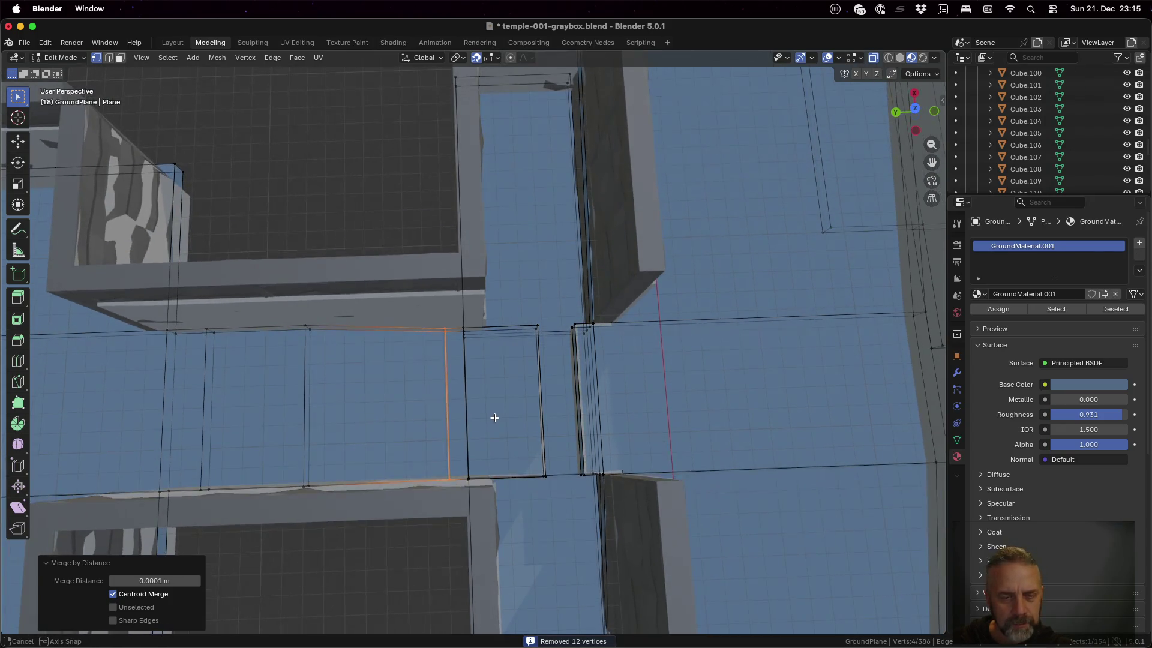
# - Move the corridor edge 3 m along Y
pyautogui.press('g')
pyautogui.press('y')
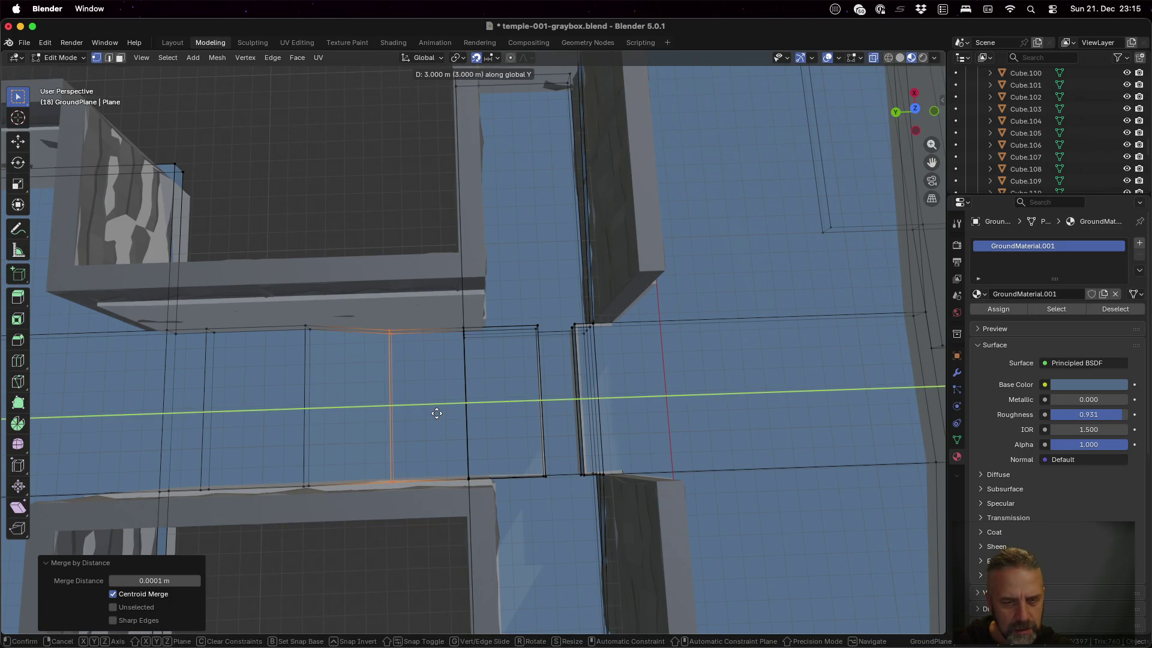
pyautogui.press('Return')
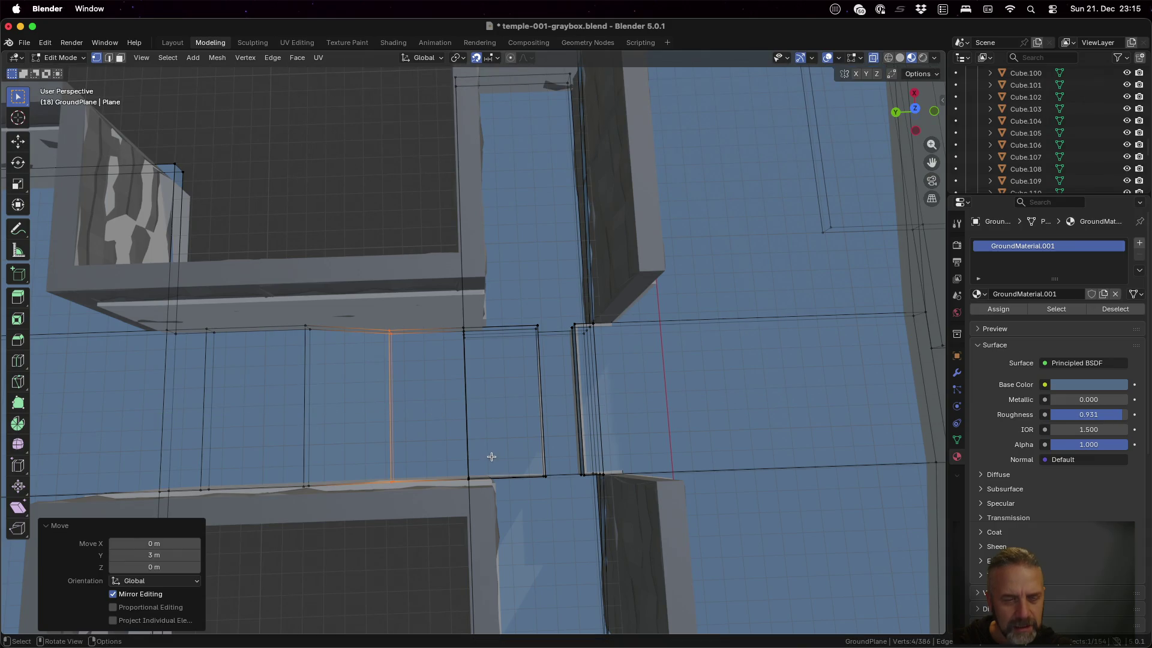
pyautogui.moveTo(488, 458)
pyautogui.mouseDown(button='middle')
pyautogui.moveTo(497, 337)
pyautogui.moveTo(500, 442)
pyautogui.moveTo(419, 361)
pyautogui.moveTo(430, 353)
pyautogui.moveTo(500, 416)
pyautogui.moveTo(534, 414)
pyautogui.moveTo(570, 391)
pyautogui.moveTo(579, 405)
pyautogui.moveTo(544, 441)
pyautogui.moveTo(518, 416)
pyautogui.moveTo(523, 426)
pyautogui.moveTo(625, 420)
pyautogui.moveTo(545, 407)
pyautogui.moveTo(528, 386)
pyautogui.moveTo(480, 375)
pyautogui.moveTo(478, 345)
pyautogui.moveTo(498, 390)
pyautogui.moveTo(516, 369)
pyautogui.mouseUp(button='middle')
# - Move the corridor edge -2 m along Y
pyautogui.press('g')
pyautogui.press('y')
pyautogui.click(521, 433)
# - Inspect the reshaped floor from several angles and return to Object Mode
pyautogui.moveTo(876, 428); pyautogui.dragTo(720, 409, button='middle')
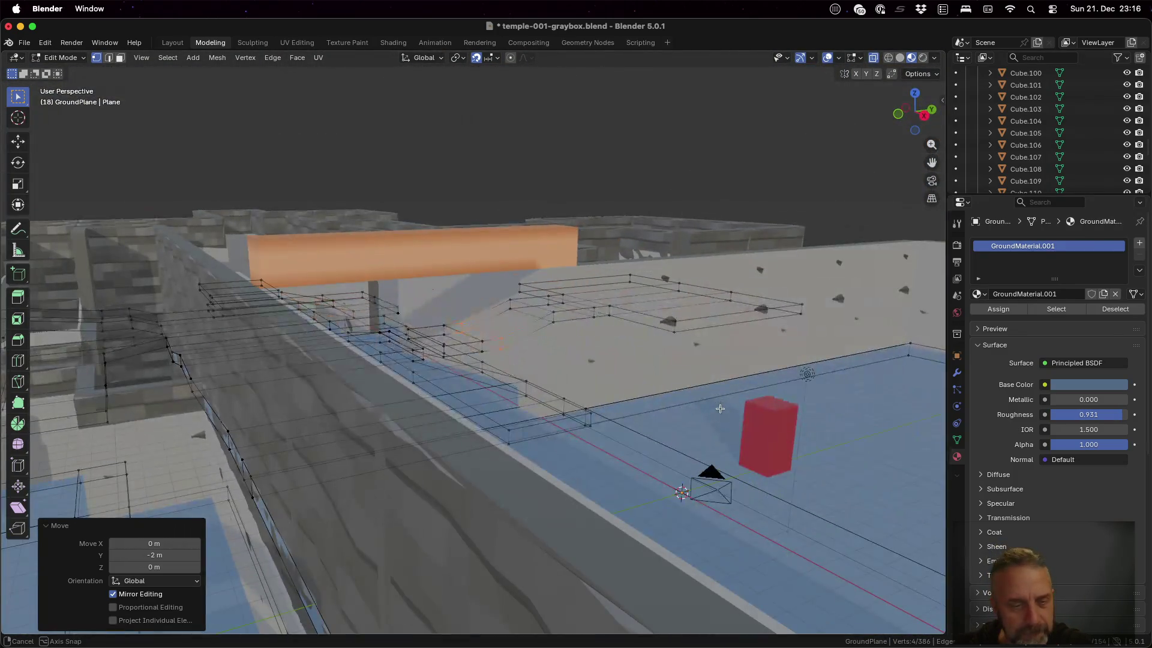
pyautogui.moveTo(417, 369); pyautogui.dragTo(454, 383, button='middle')
pyautogui.moveTo(798, 485)
pyautogui.mouseDown(button='middle')
pyautogui.moveTo(372, 459)
pyautogui.moveTo(411, 431)
pyautogui.moveTo(287, 344)
pyautogui.mouseUp(button='middle')
pyautogui.press('Tab')
pyautogui.moveTo(517, 385)
pyautogui.mouseDown(button='middle')
pyautogui.moveTo(427, 417)
pyautogui.moveTo(441, 400)
pyautogui.moveTo(593, 380)
pyautogui.moveTo(643, 394)
pyautogui.moveTo(919, 247)
pyautogui.mouseUp(button='middle')
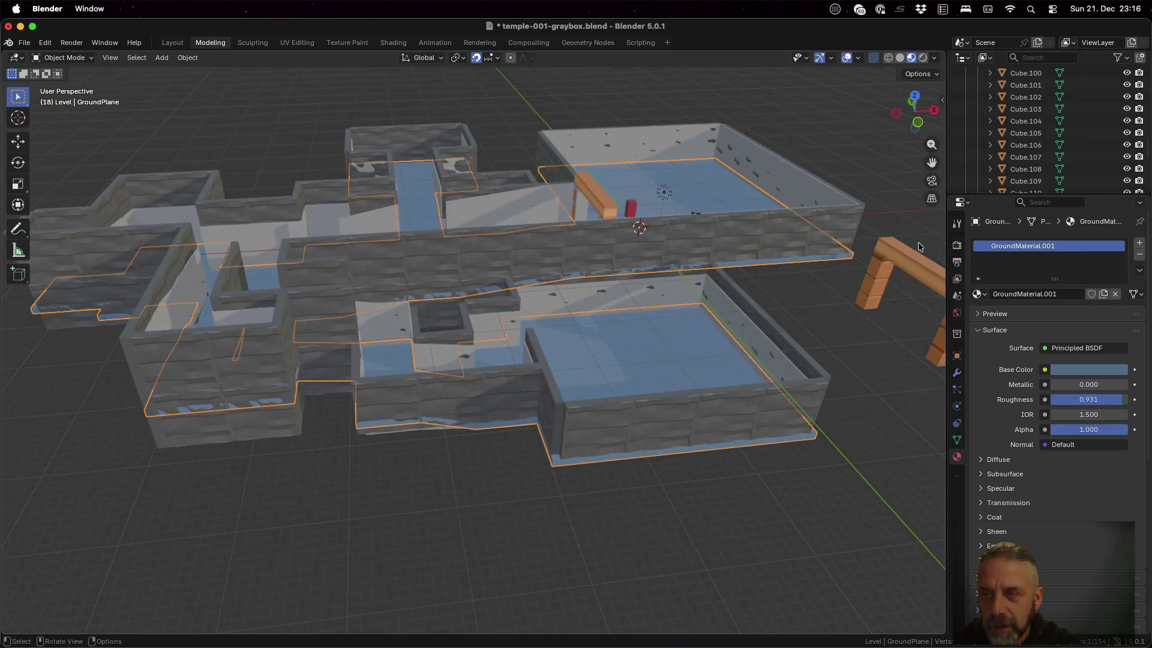
# - Save the blend file and export the level as glTF 2.0 to temple-001-graybox.glb
pyautogui.press('super+s')
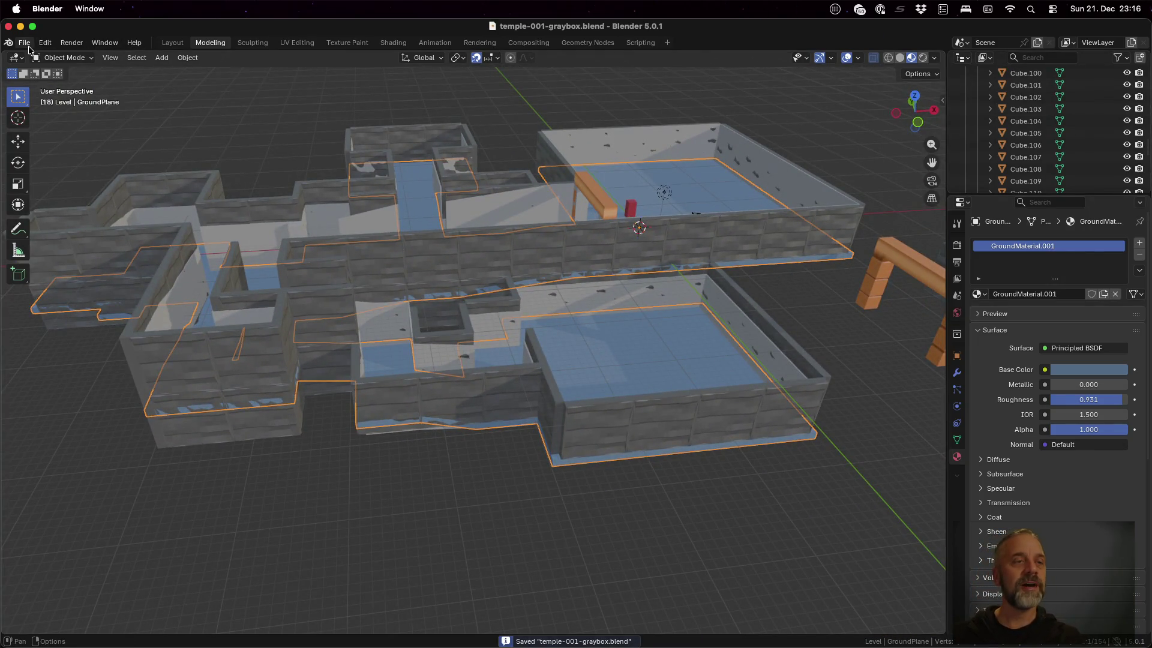
pyautogui.click(29, 48)
pyautogui.moveTo(98, 228)
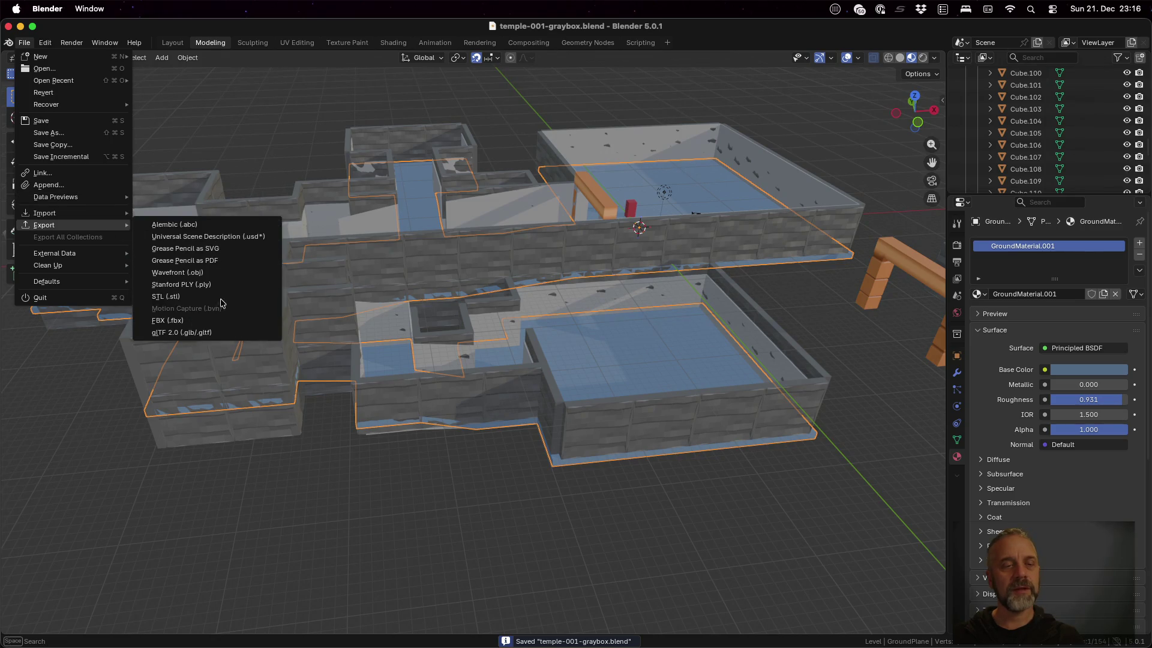
pyautogui.click(217, 332)
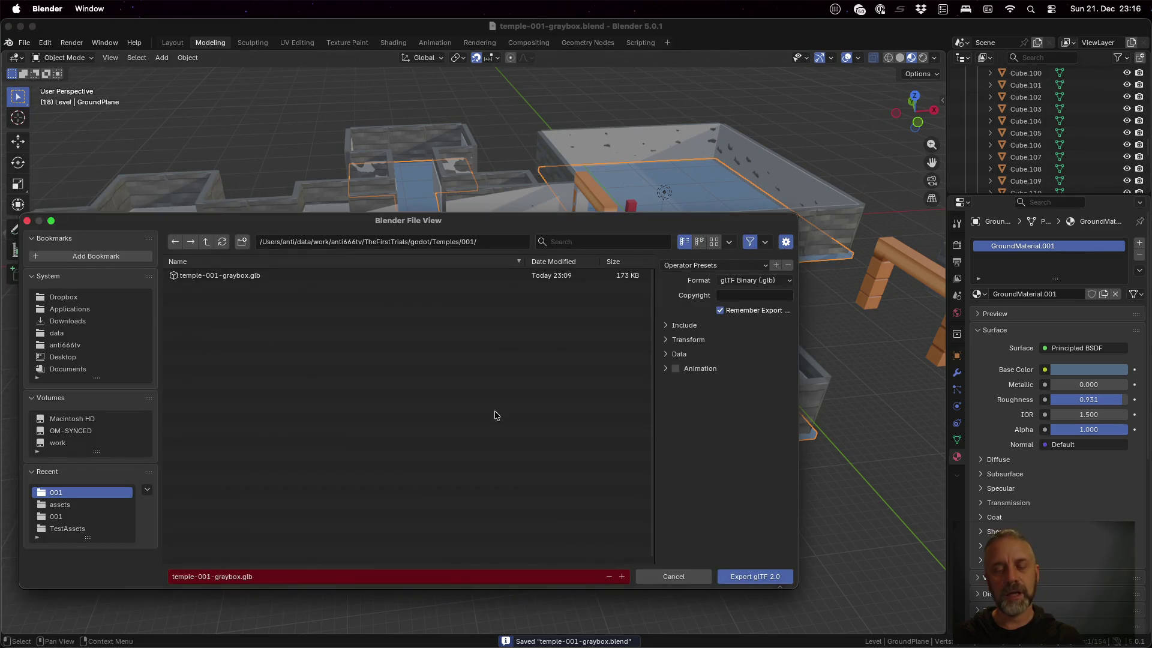
pyautogui.click(756, 577)
pyautogui.press('super+Tab')
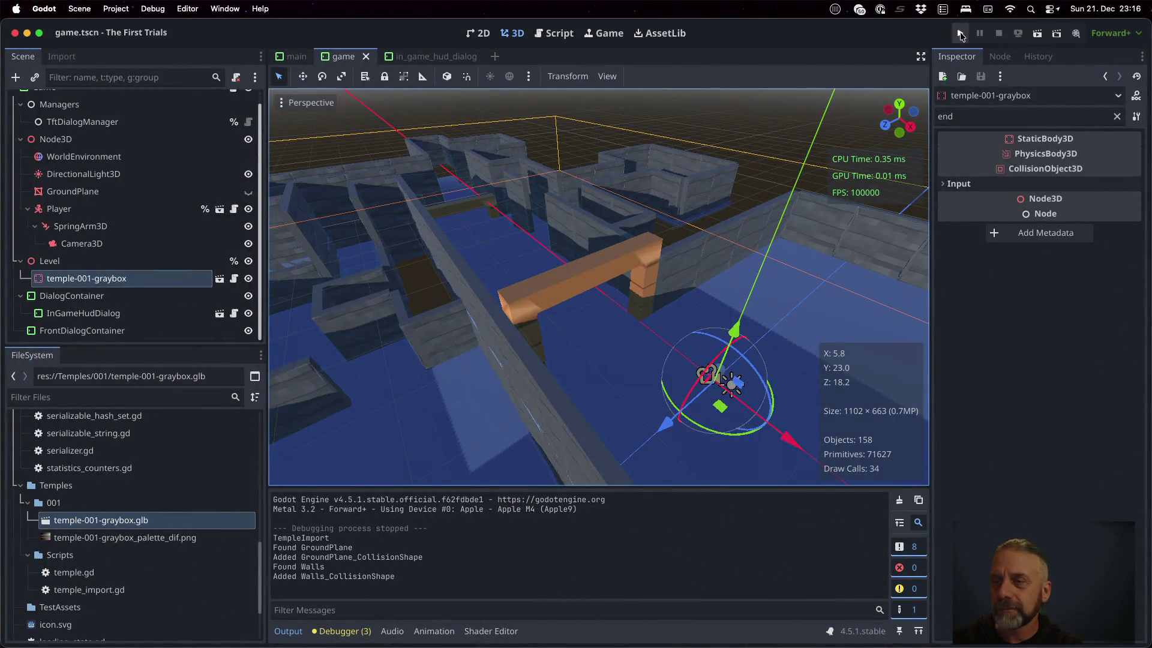
# - Run the game, inspect temple-001-graybox.glb's import preview from two angles, then stop the game
pyautogui.click(961, 35)
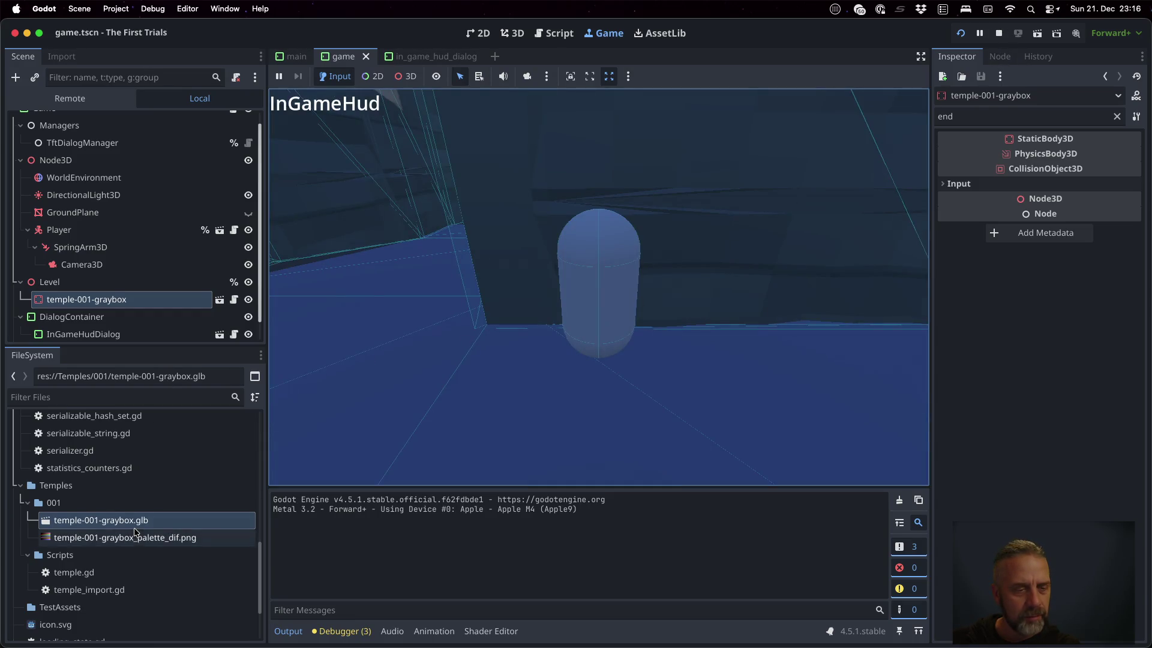
pyautogui.doubleClick(132, 520)
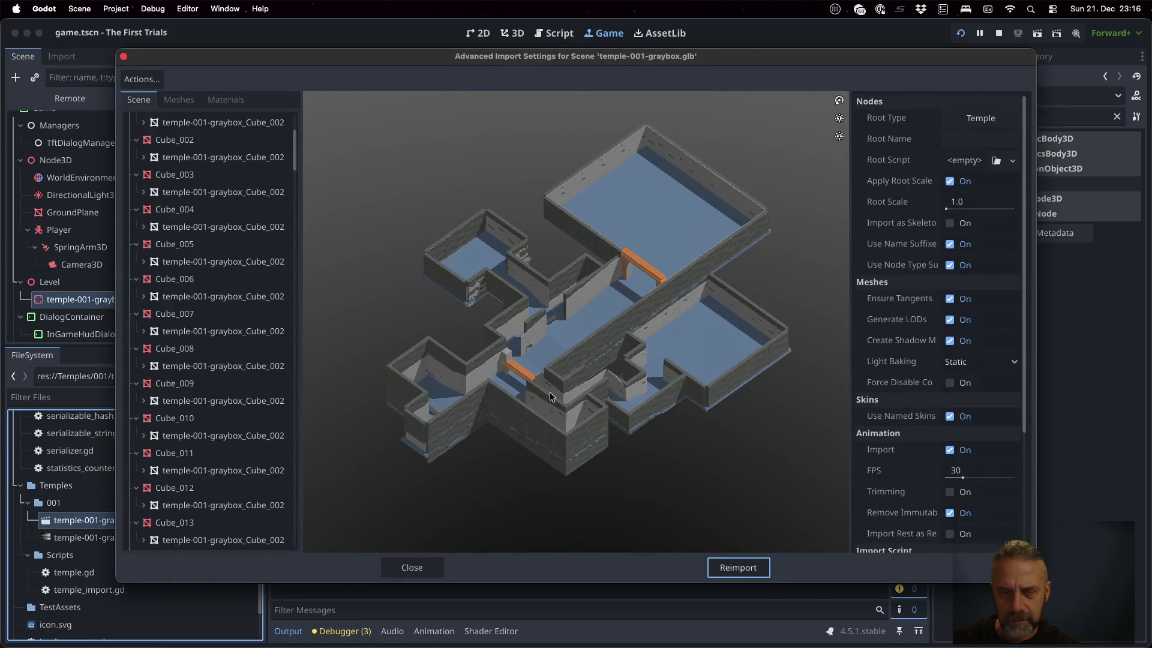
pyautogui.moveTo(526, 297)
pyautogui.mouseDown()
pyautogui.moveTo(469, 262)
pyautogui.moveTo(391, 319)
pyautogui.moveTo(476, 418)
pyautogui.mouseUp()
pyautogui.moveTo(600, 353); pyautogui.dragTo(560, 345)
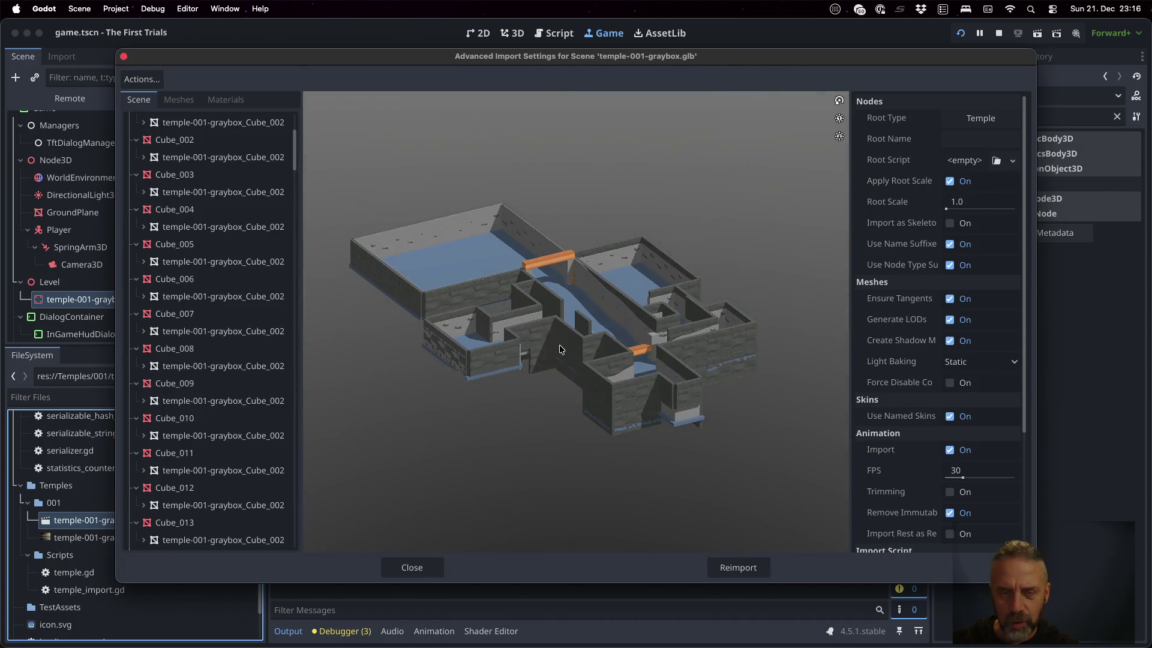
pyautogui.press('Escape')
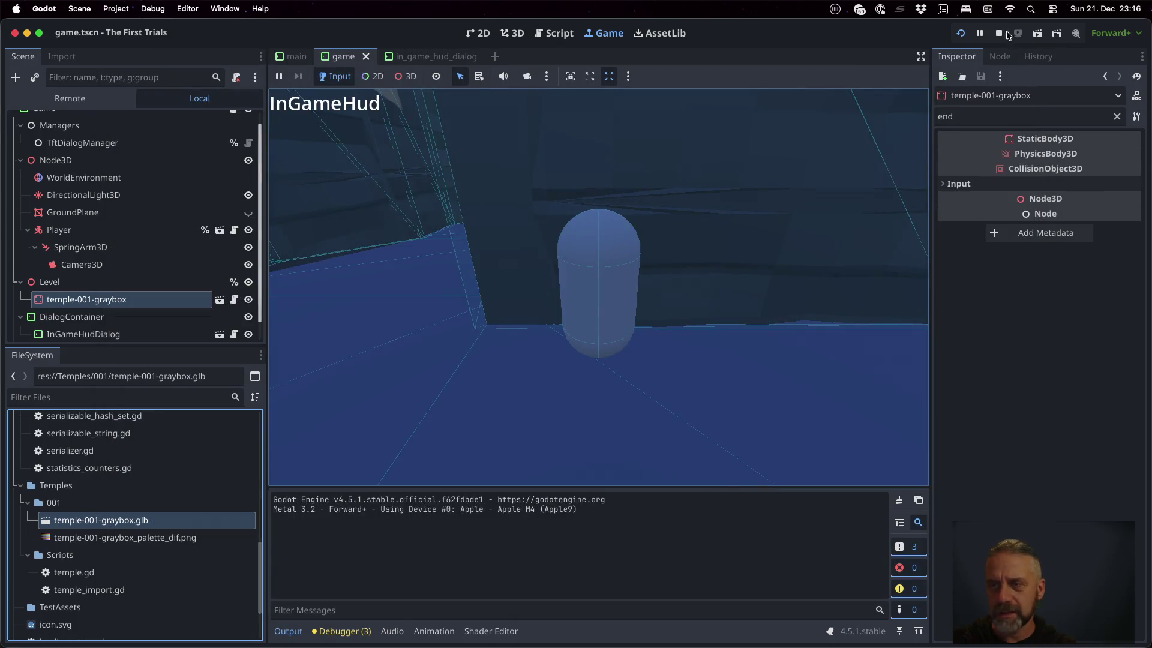
pyautogui.click(999, 34)
pyautogui.click(962, 34)
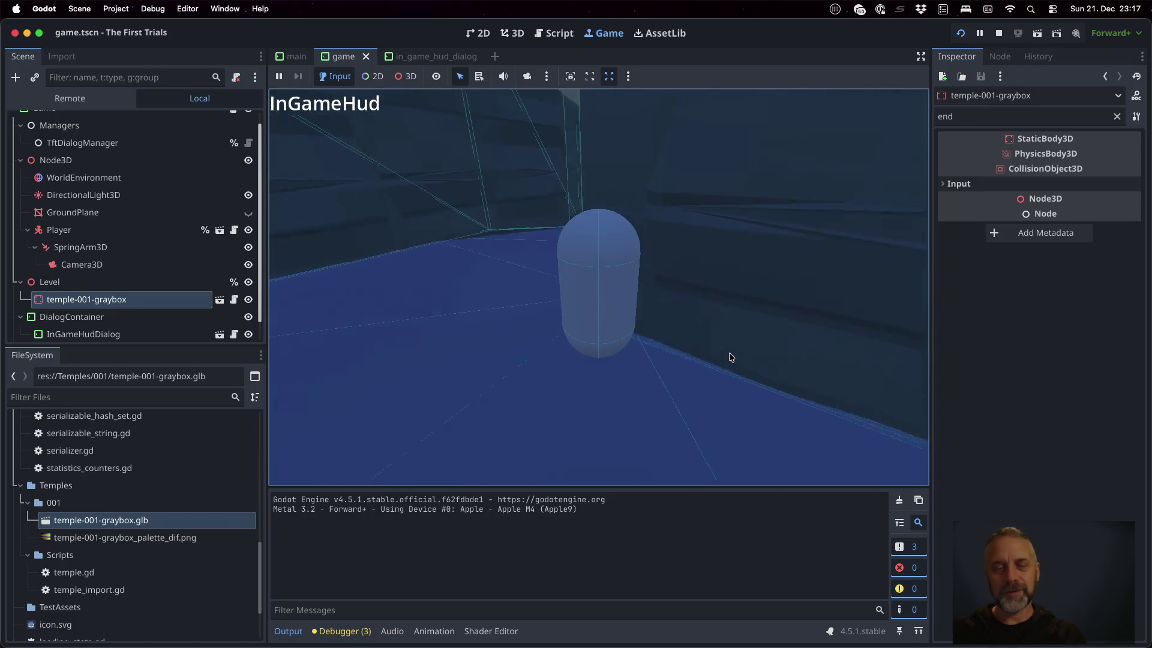
pyautogui.press('w')
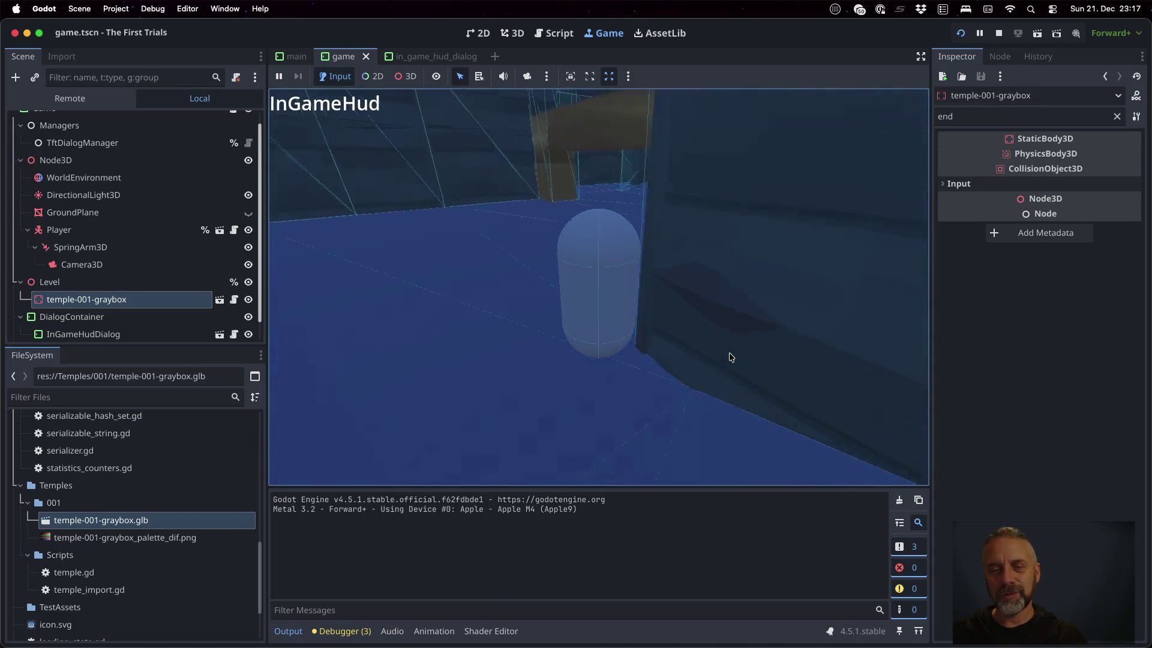
pyautogui.press('a')
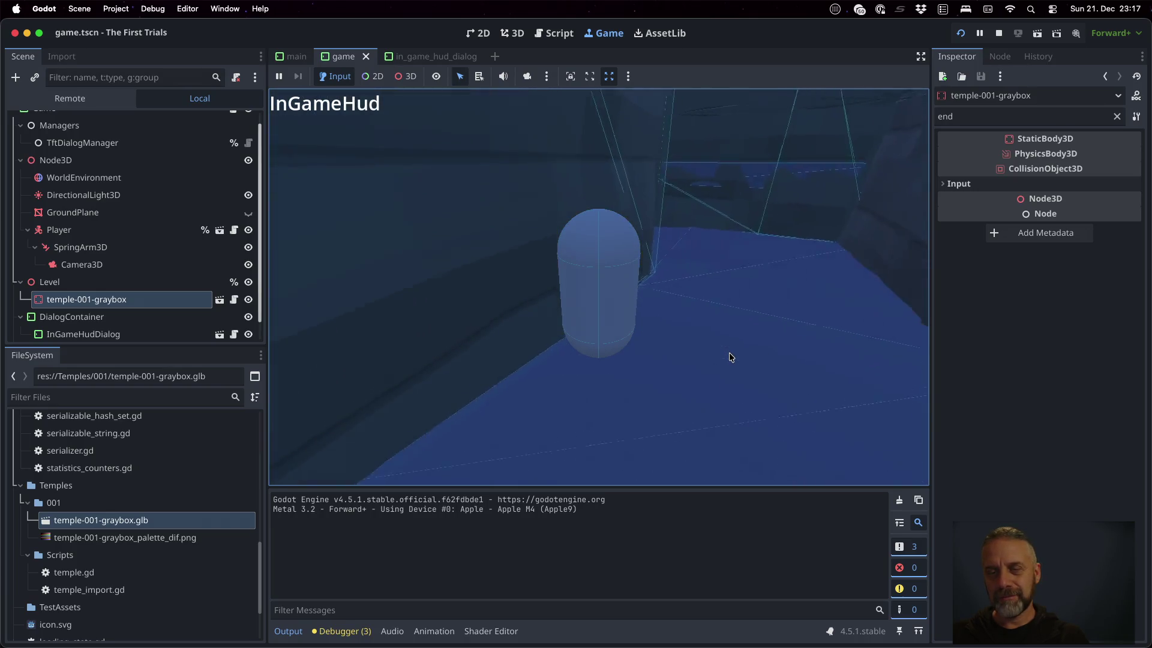
pyautogui.press('a')
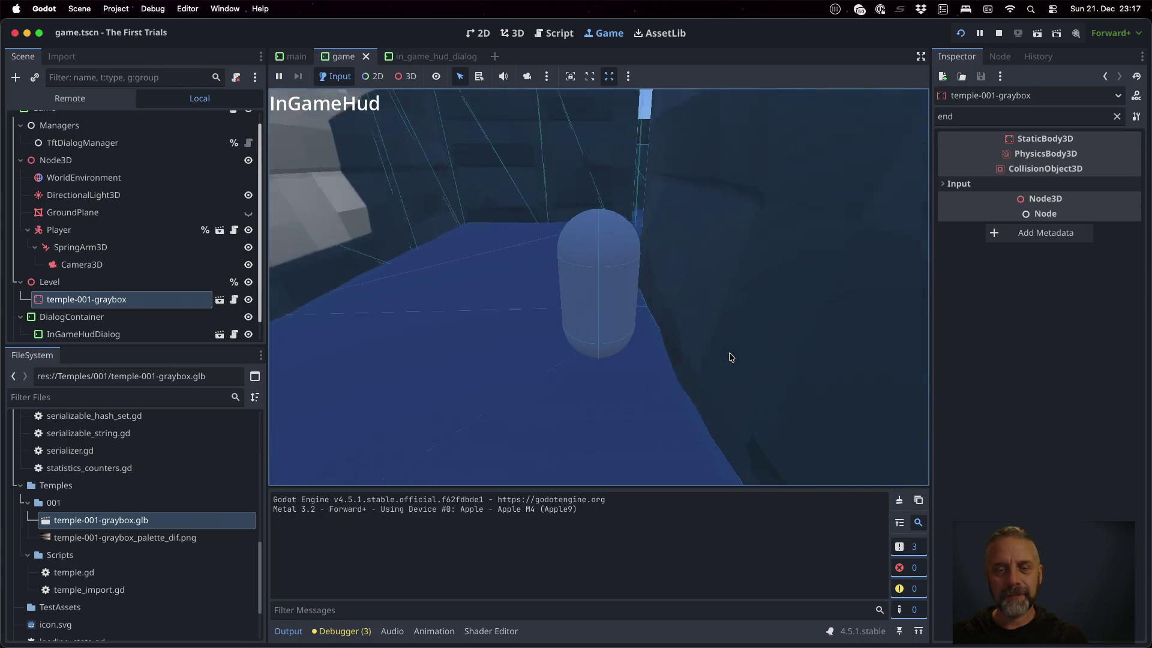
pyautogui.press('a')
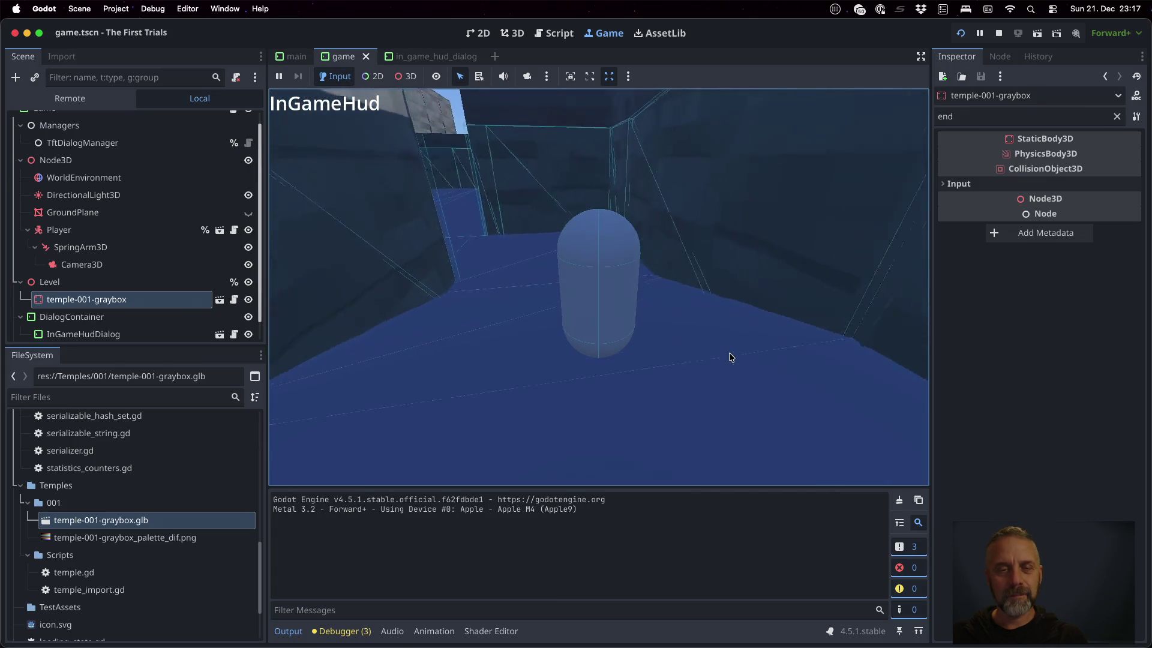
pyautogui.press('a')
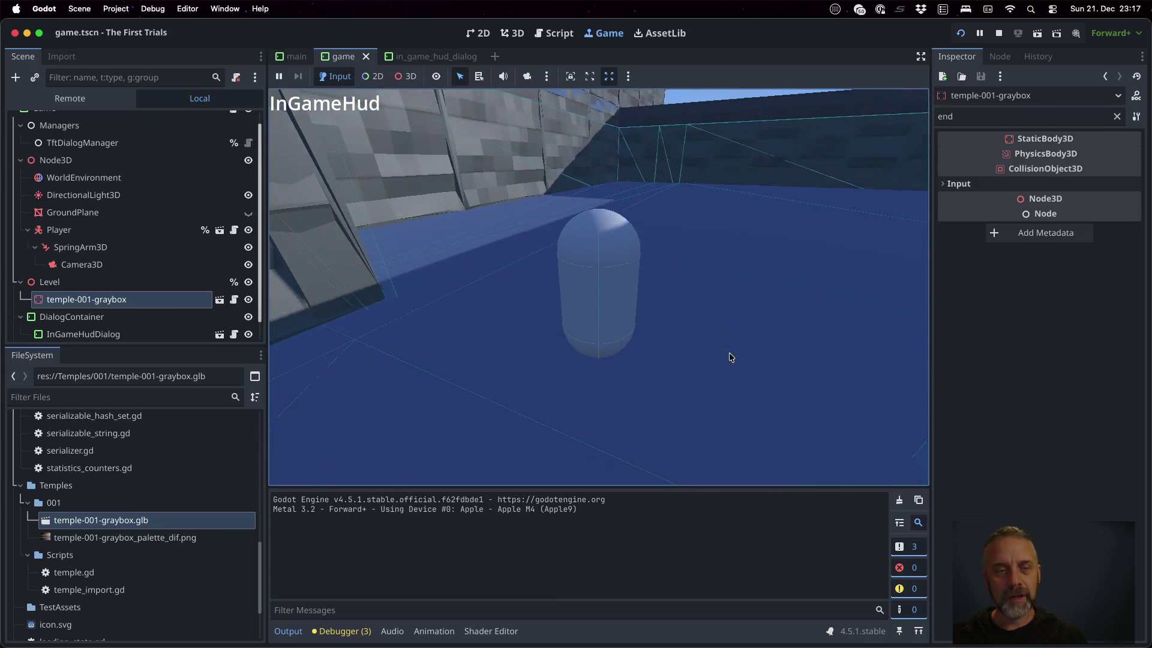
pyautogui.press('a')
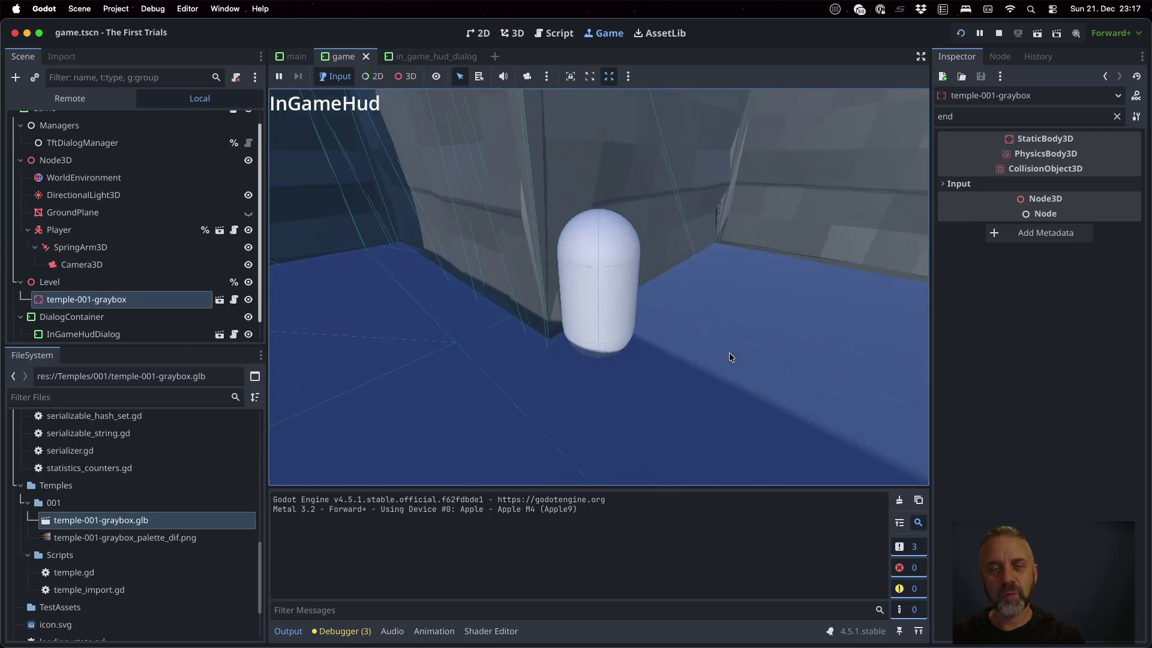
pyautogui.press('a')
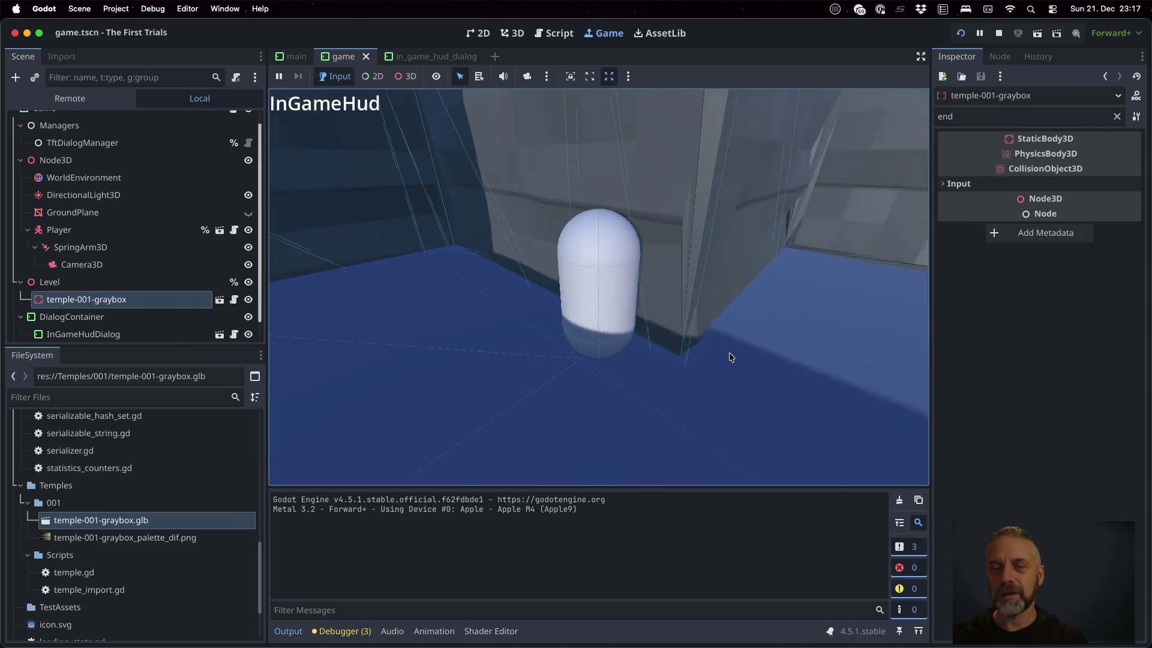
pyautogui.press('a')
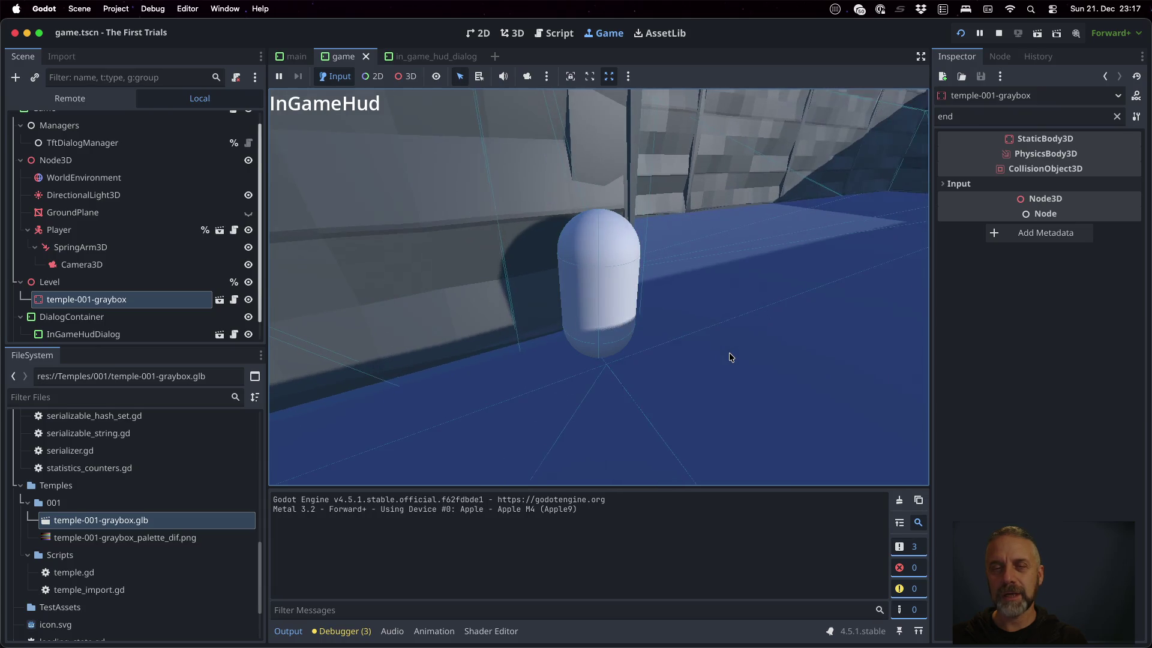
pyautogui.press('a')
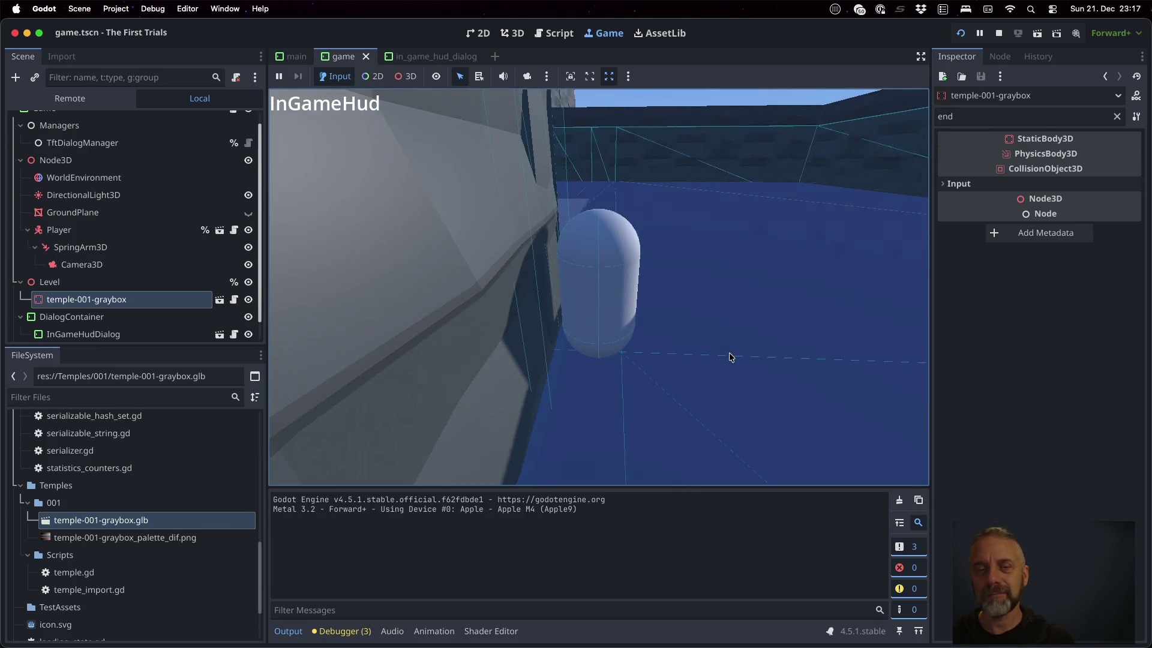
pyautogui.press('a')
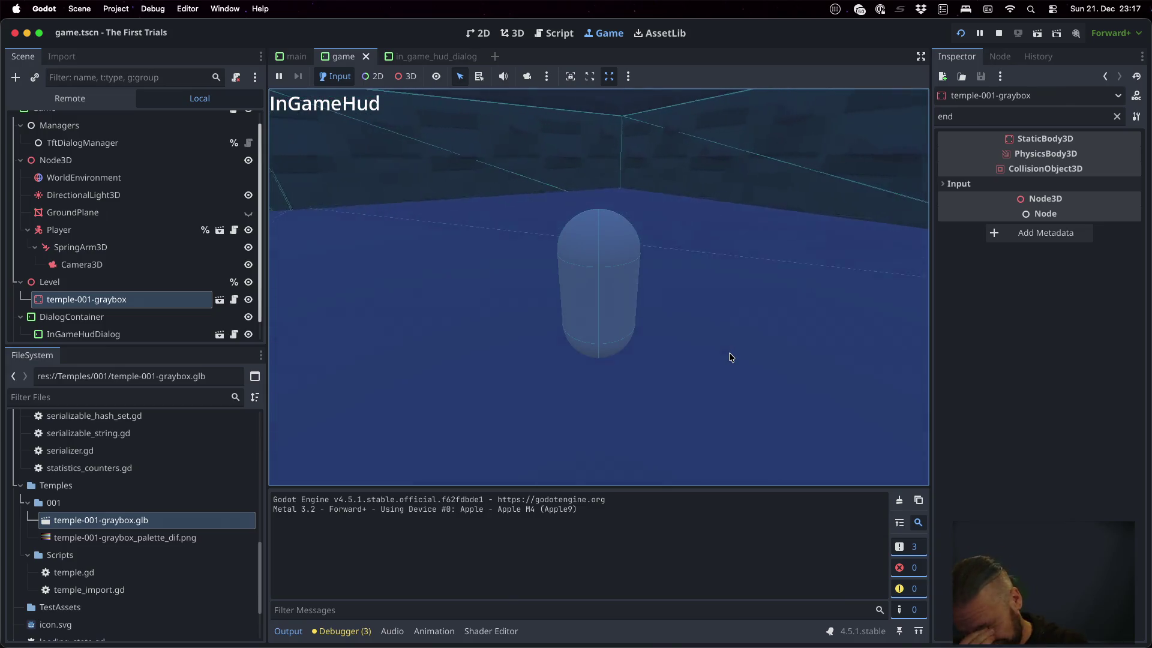
pyautogui.press('a')
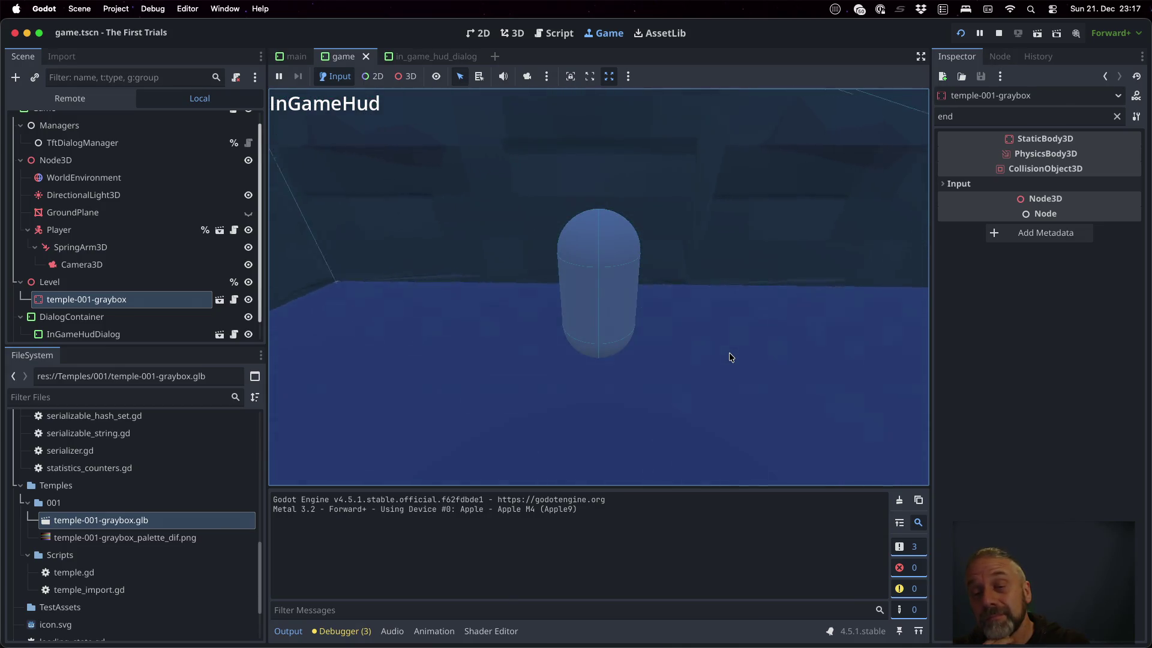
pyautogui.press('a')
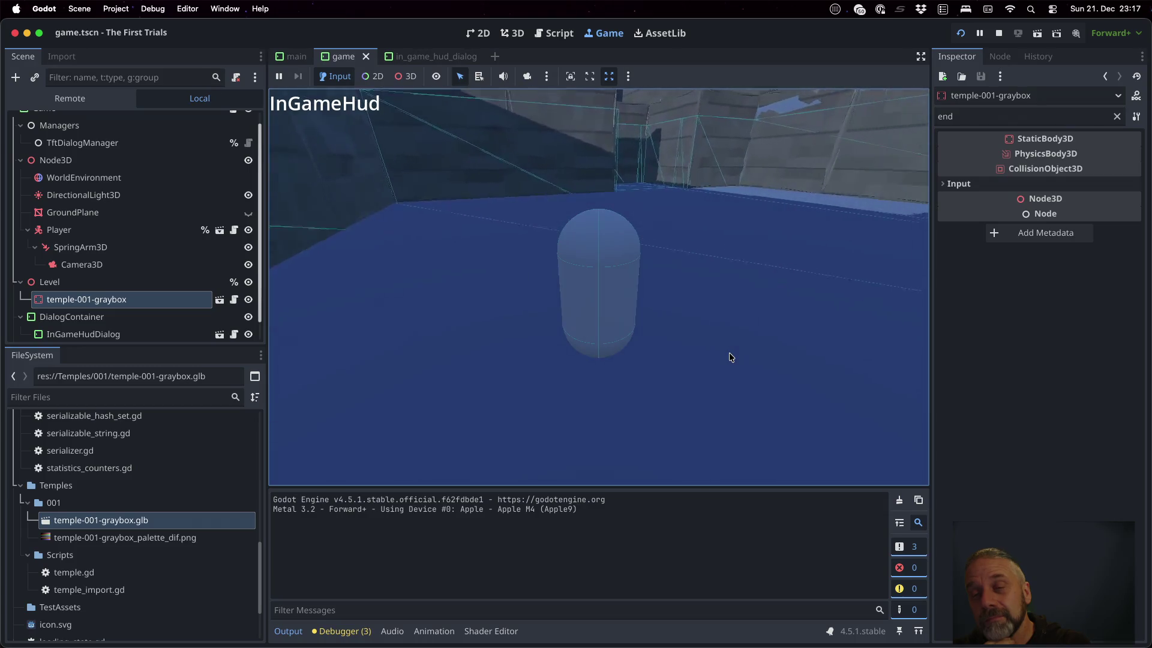
pyautogui.press('a')
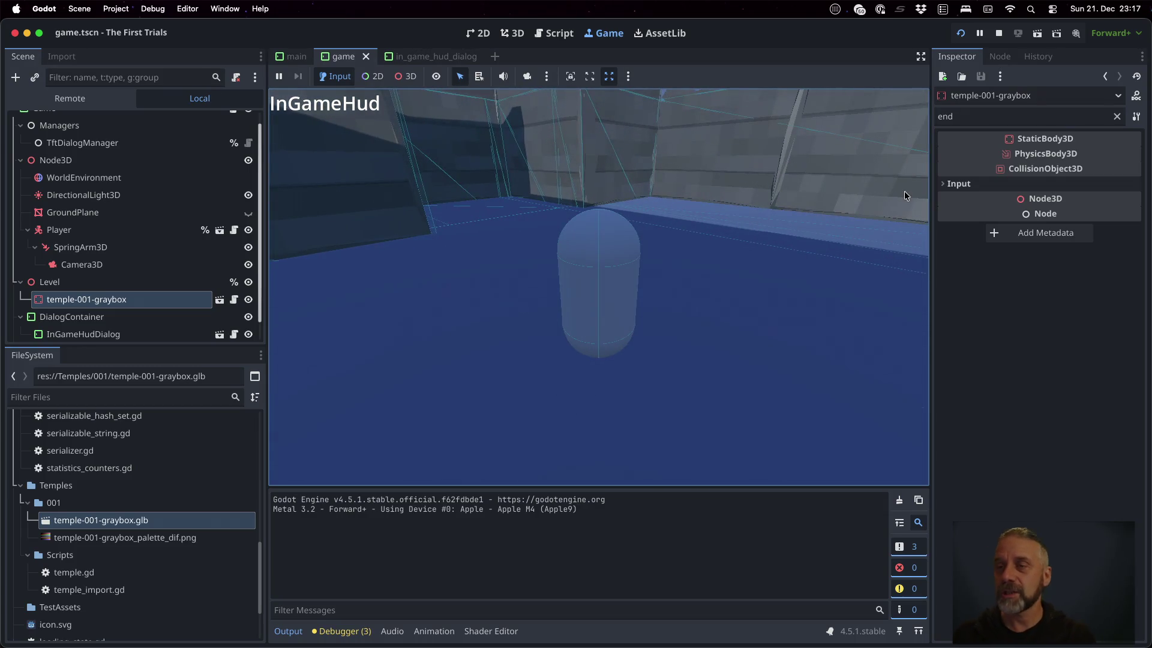
# - Stop the game and look through the viewport's Perspective and View menus
pyautogui.click(999, 31)
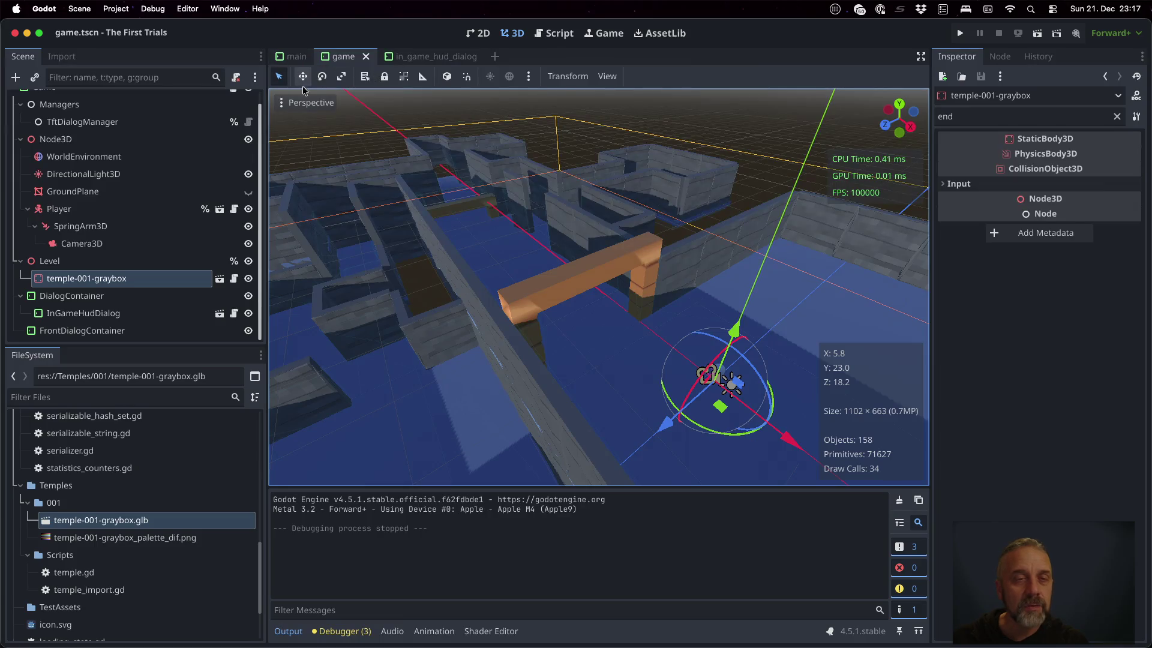
pyautogui.click(527, 81)
pyautogui.click(527, 80)
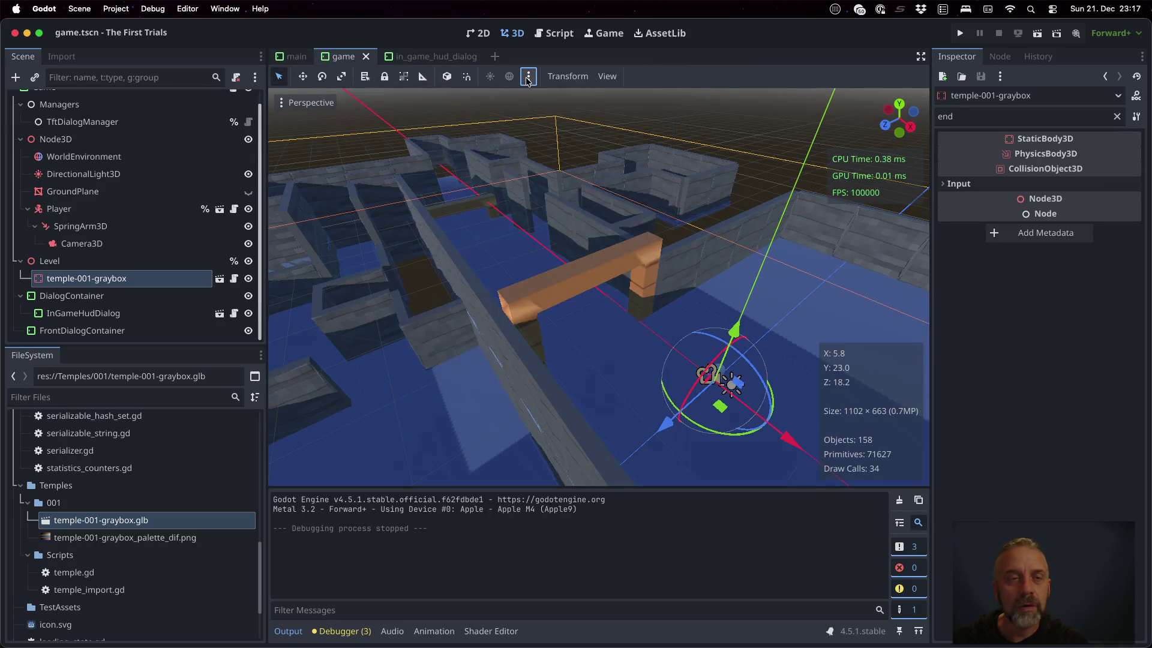
pyautogui.click(317, 102)
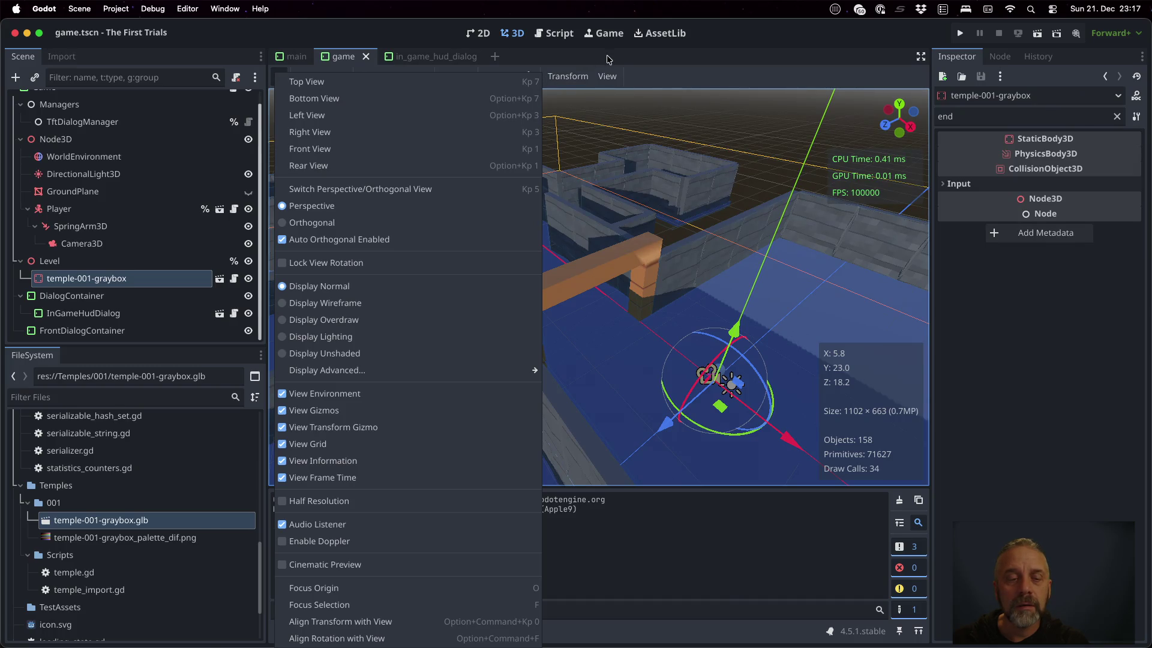
pyautogui.moveTo(391, 376)
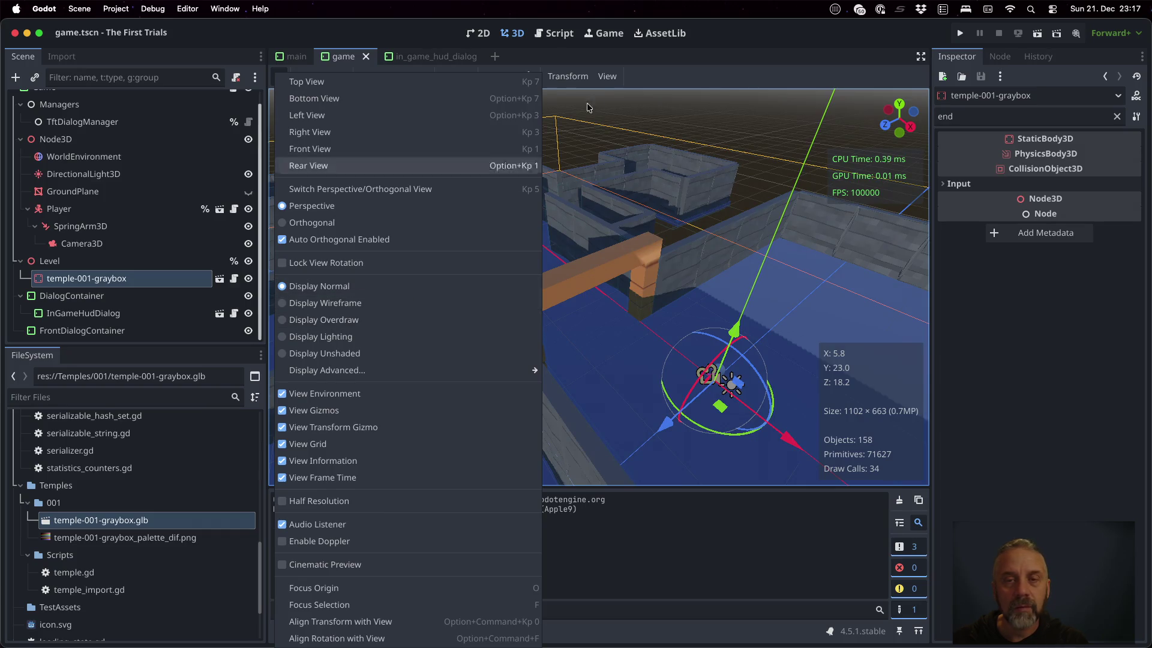
pyautogui.click(608, 76)
pyautogui.click(608, 77)
pyautogui.click(609, 76)
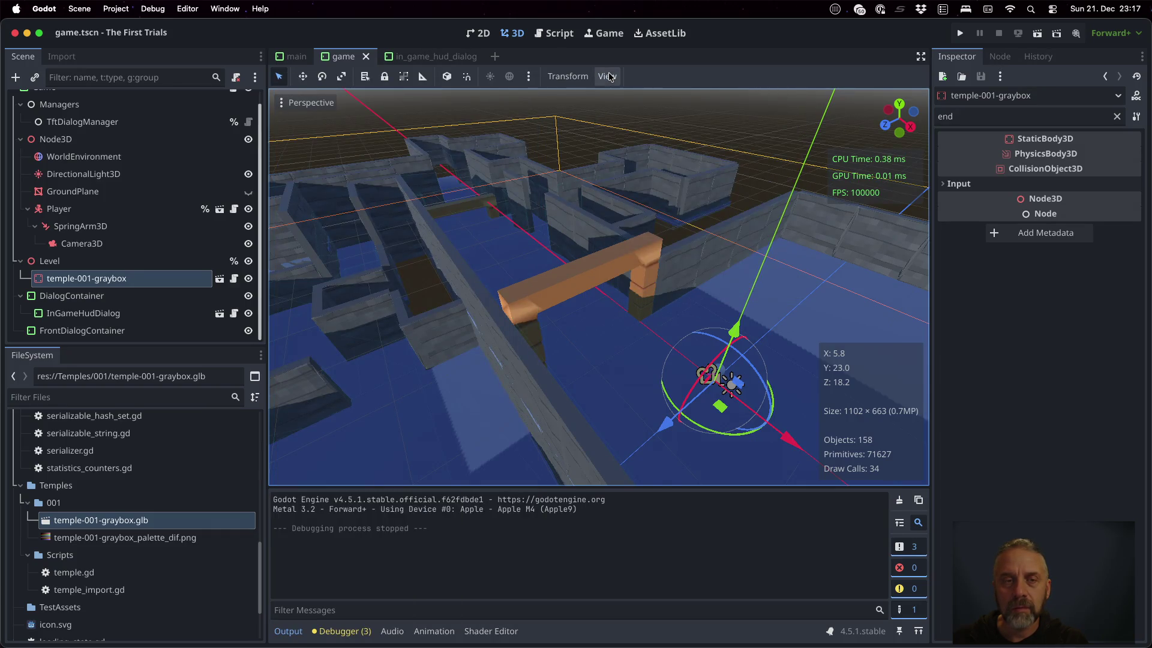
# - Check the sun and environment preview settings and browse the Scene menu
pyautogui.click(536, 78)
pyautogui.click(536, 78)
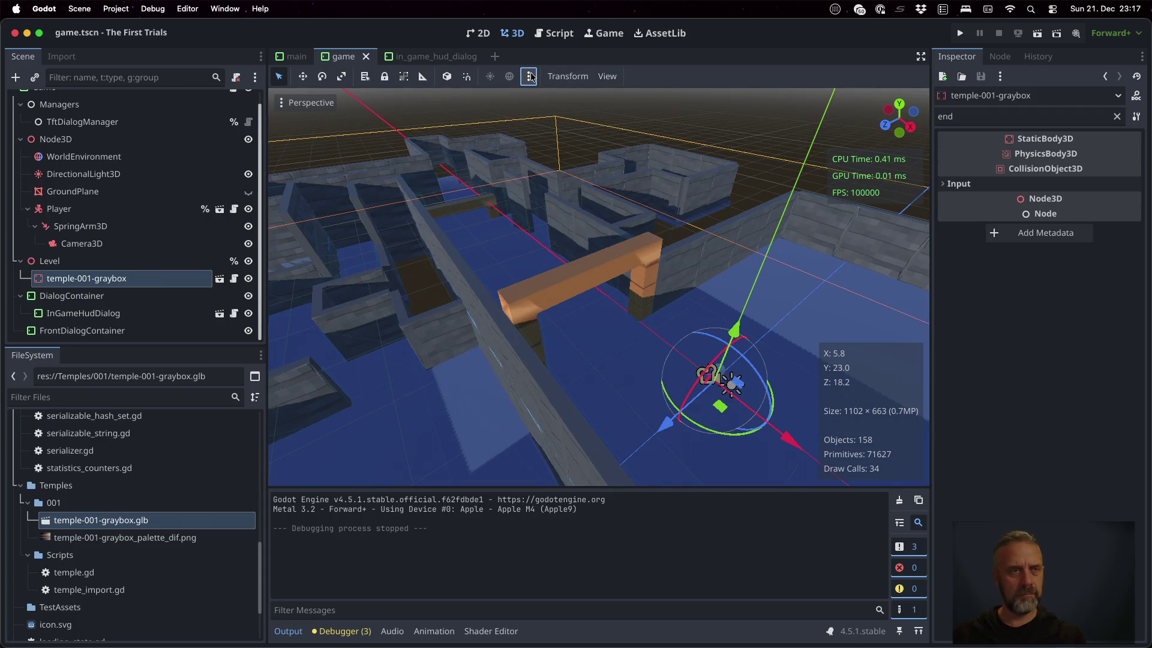
pyautogui.click(84, 11)
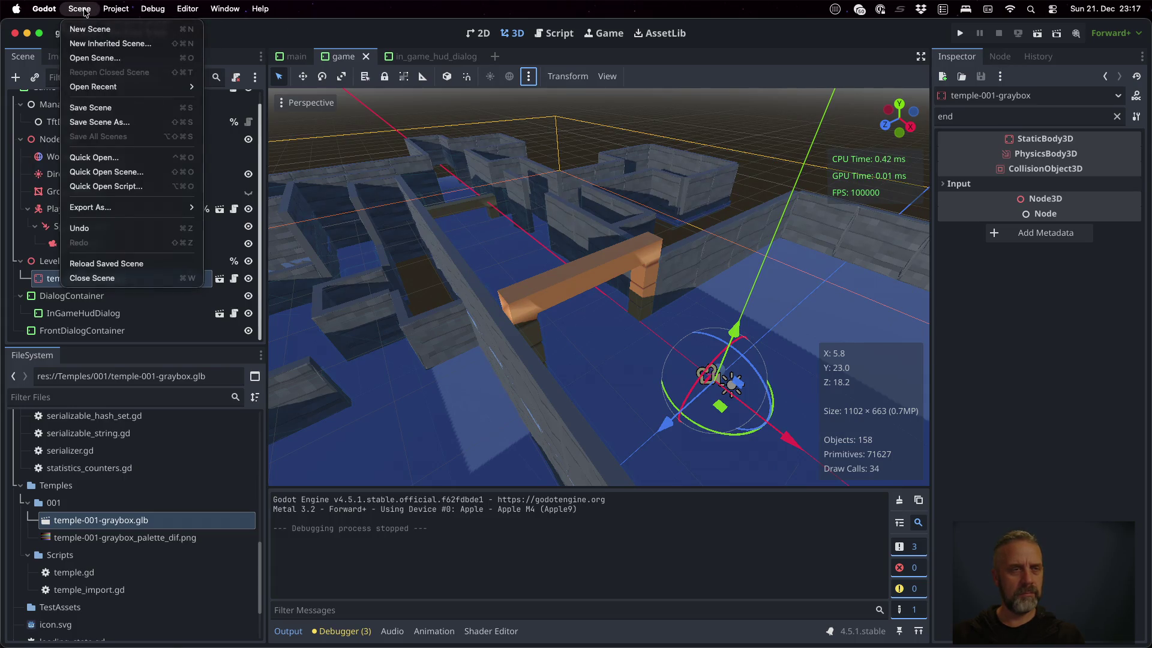
pyautogui.moveTo(48, 11)
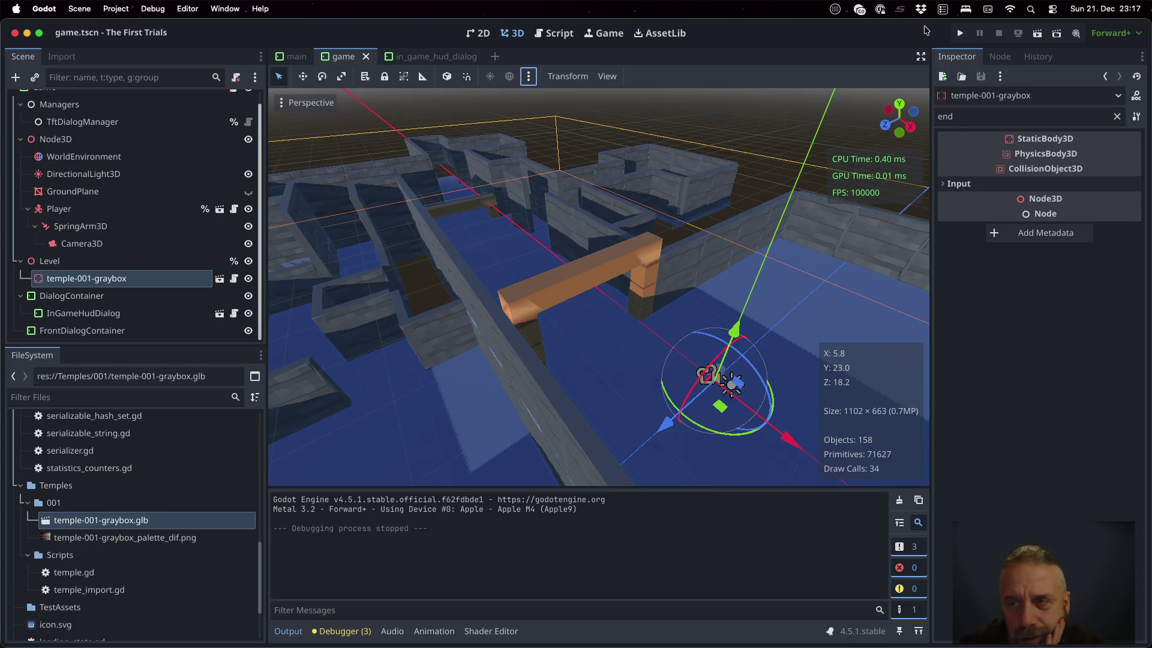
# - Run the game once more, stop it, and turn off Visible Collision Shapes in Debug
pyautogui.click(961, 34)
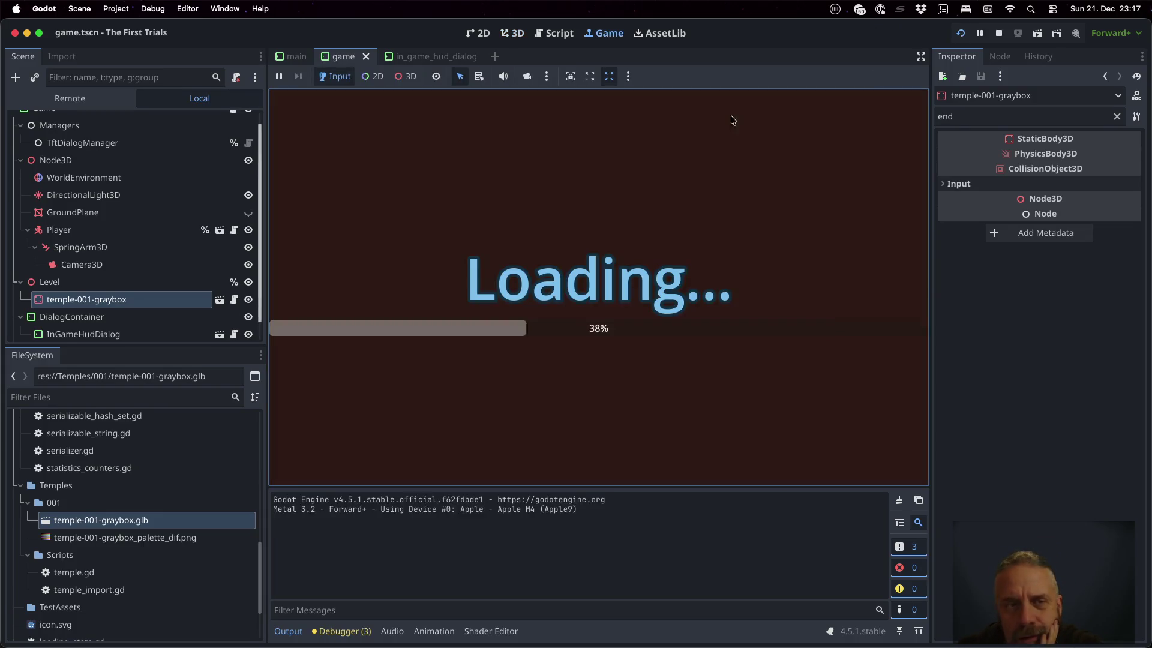
pyautogui.click(629, 78)
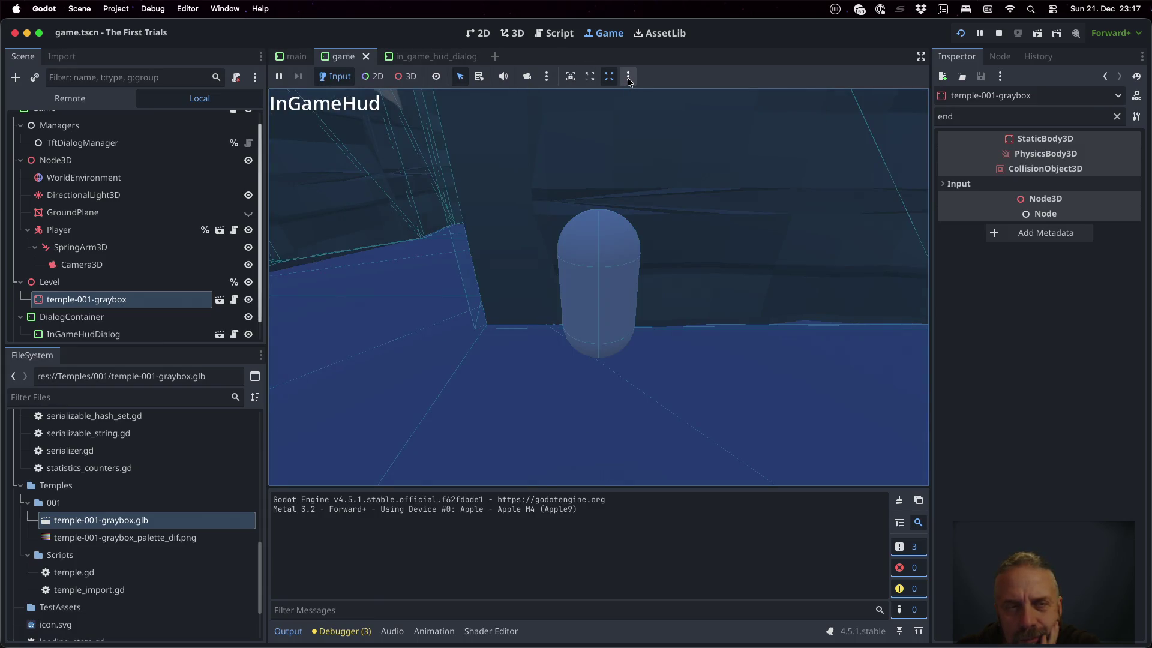
pyautogui.click(1000, 33)
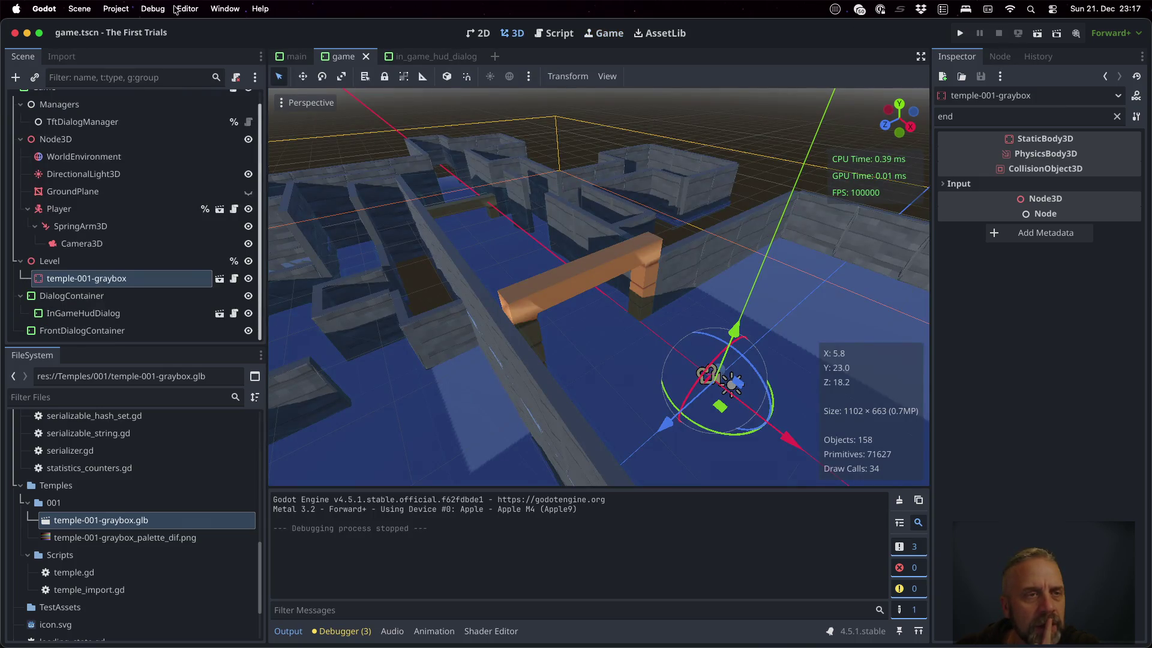
pyautogui.click(152, 9)
pyautogui.click(171, 66)
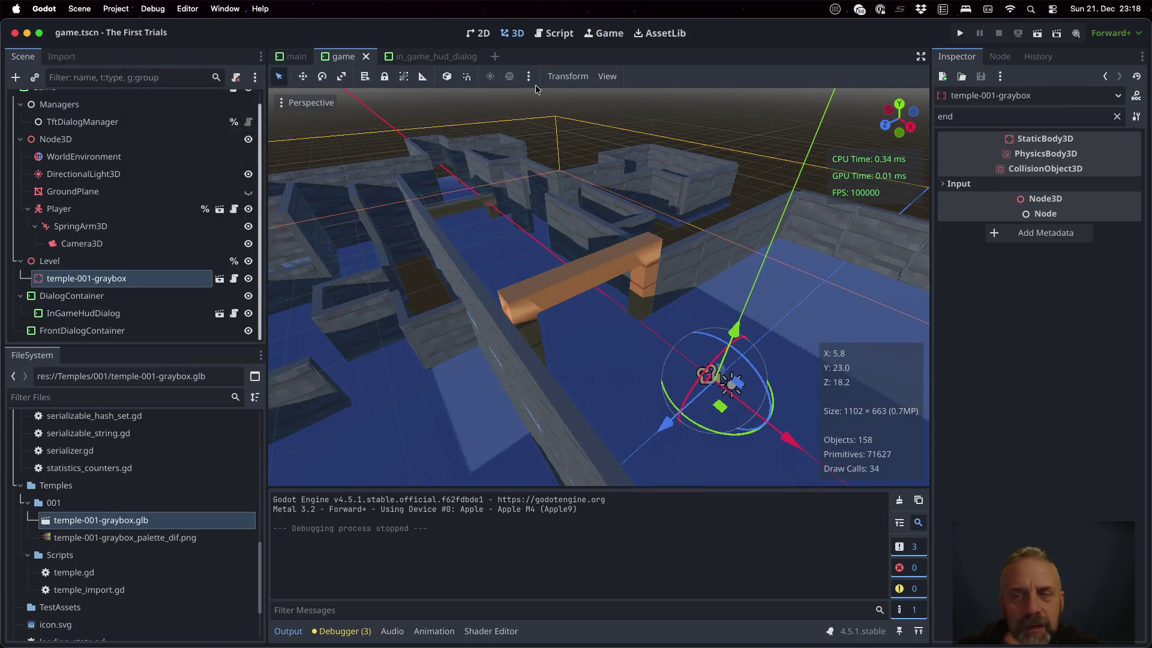
pyautogui.click(967, 34)
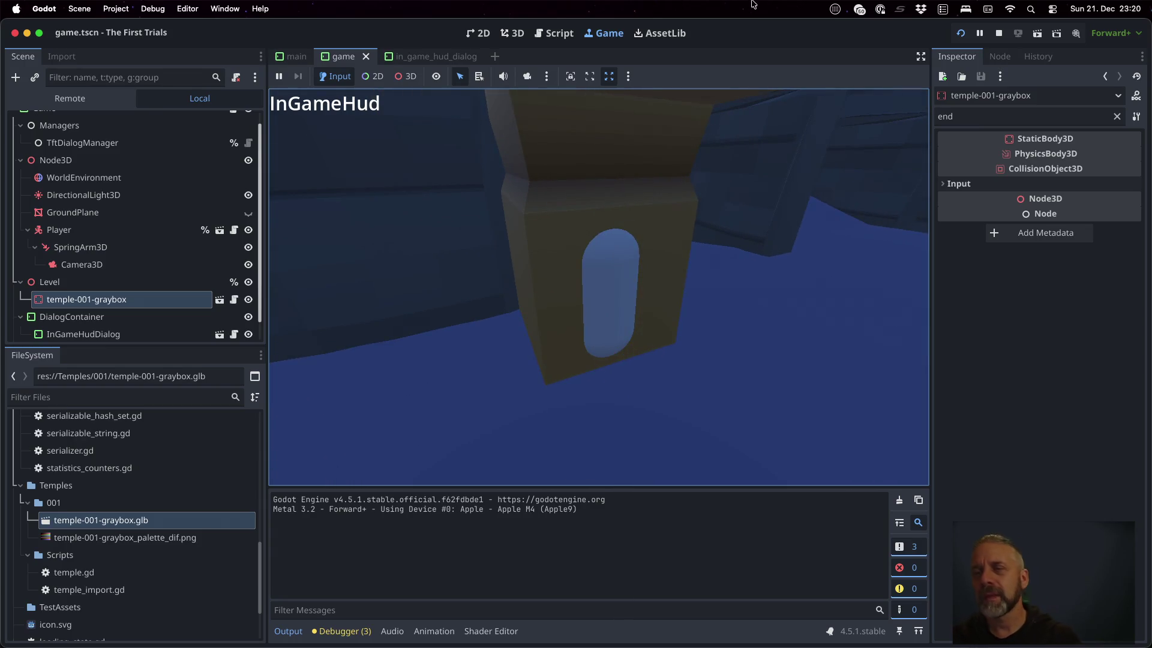
pyautogui.click(997, 33)
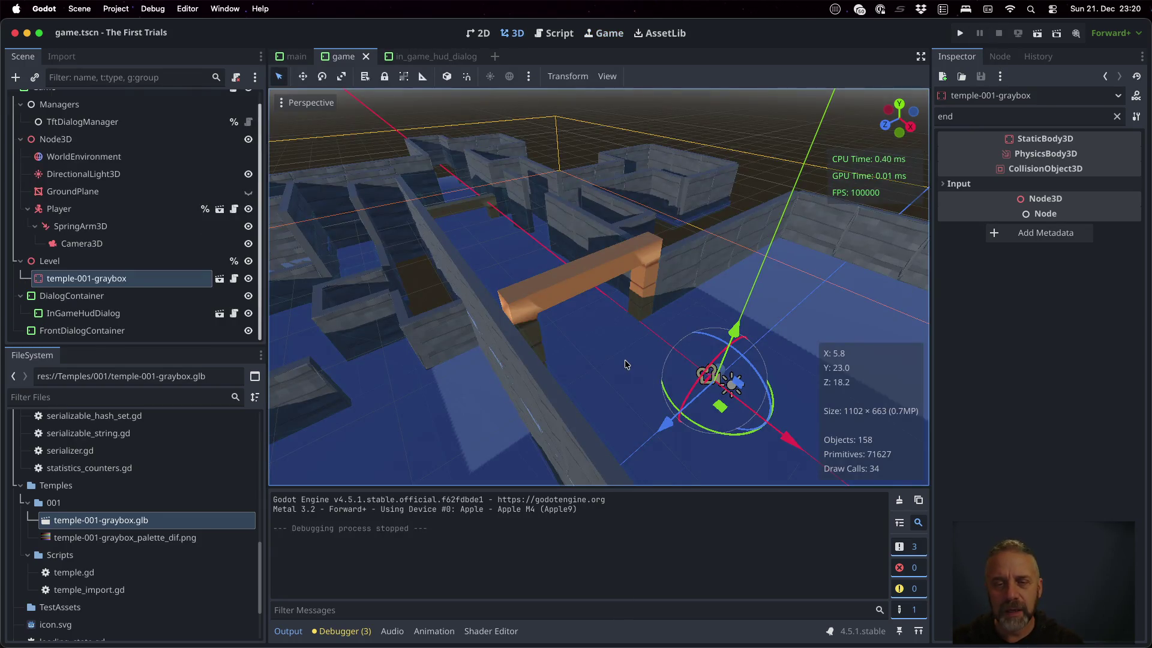
# - Back in Blender, select all of the Walls mesh in Edit Mode, viewed near top-down
pyautogui.hotkey('ctrl', 'Right')
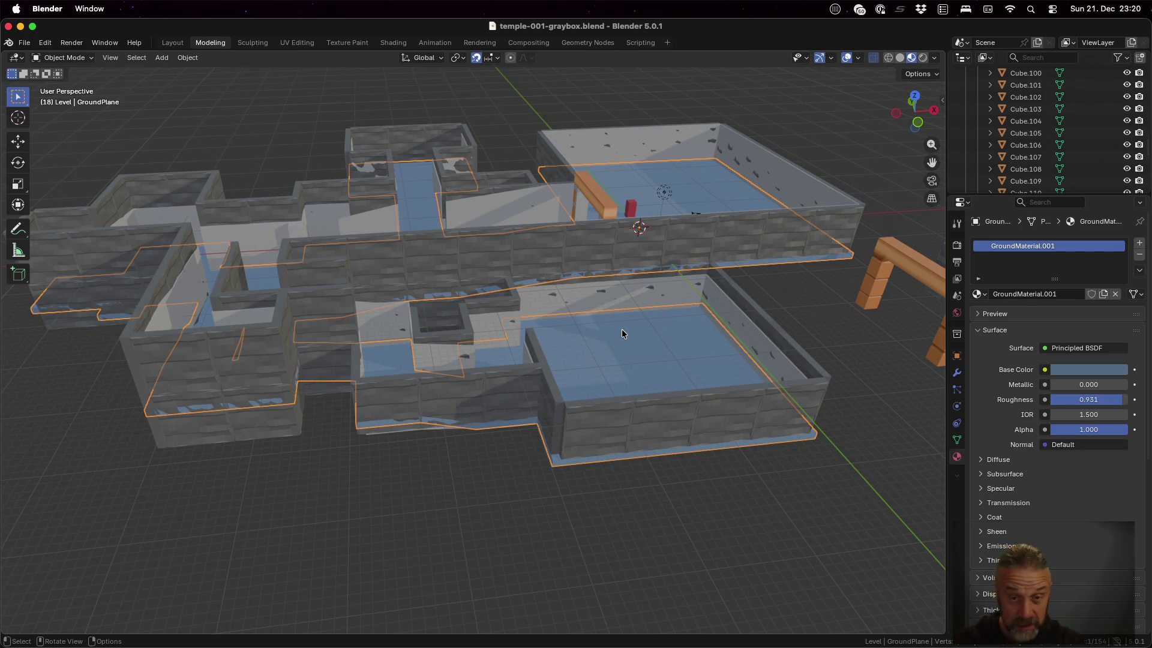
pyautogui.press('Tab')
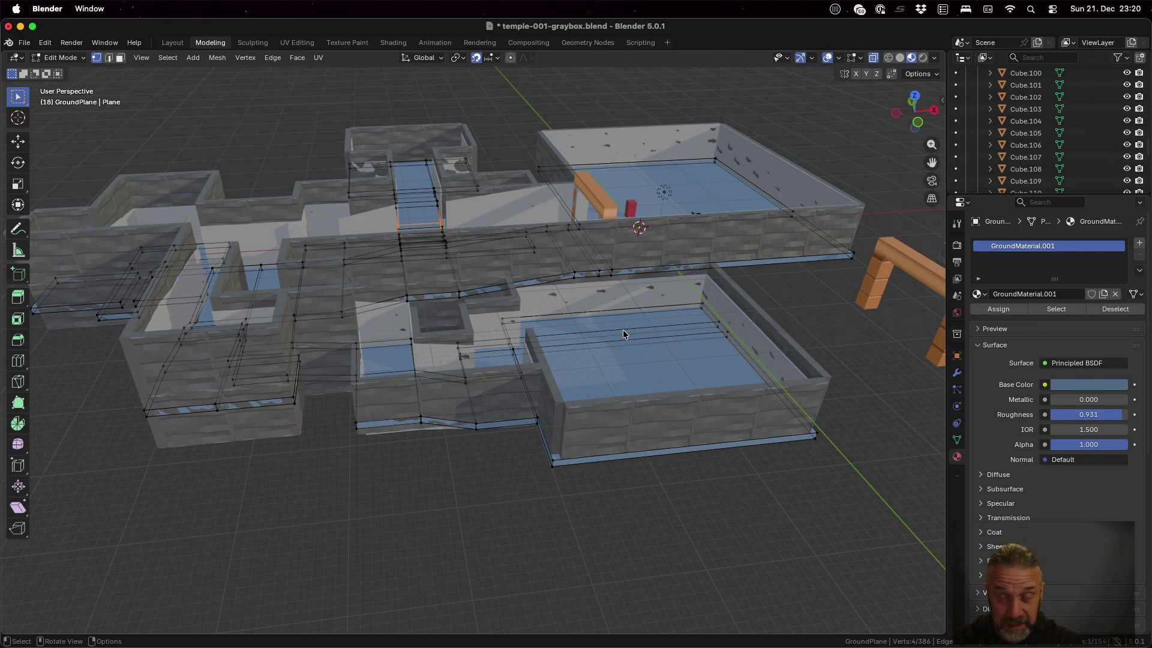
pyautogui.press('Tab')
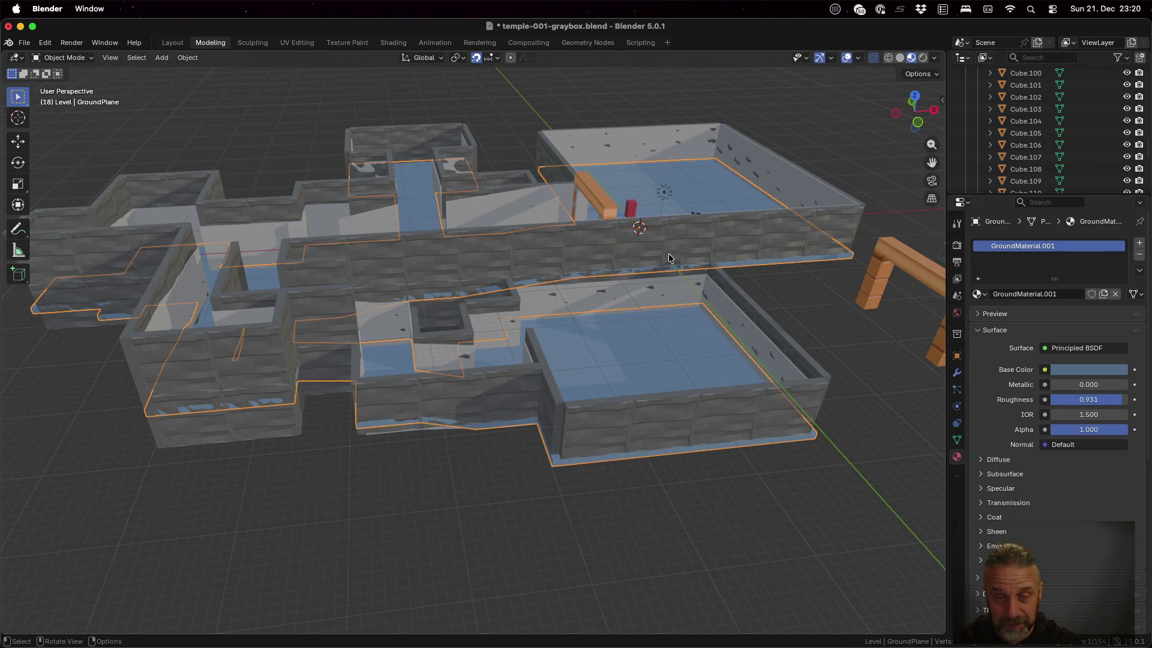
pyautogui.click(506, 206)
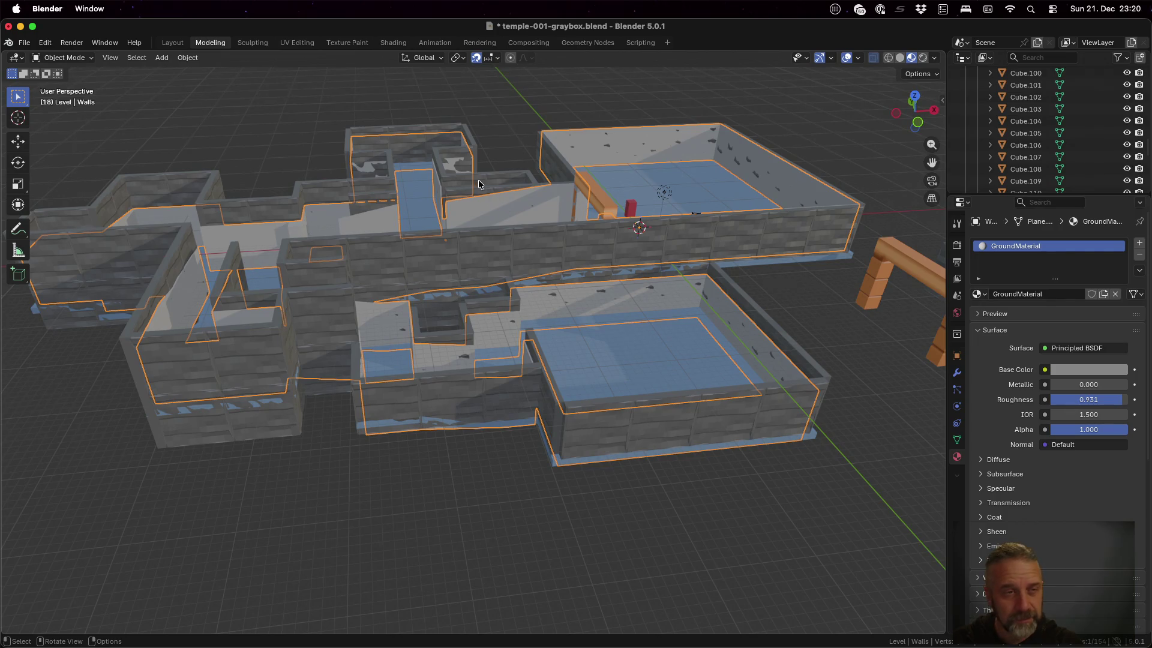
pyautogui.press('Tab')
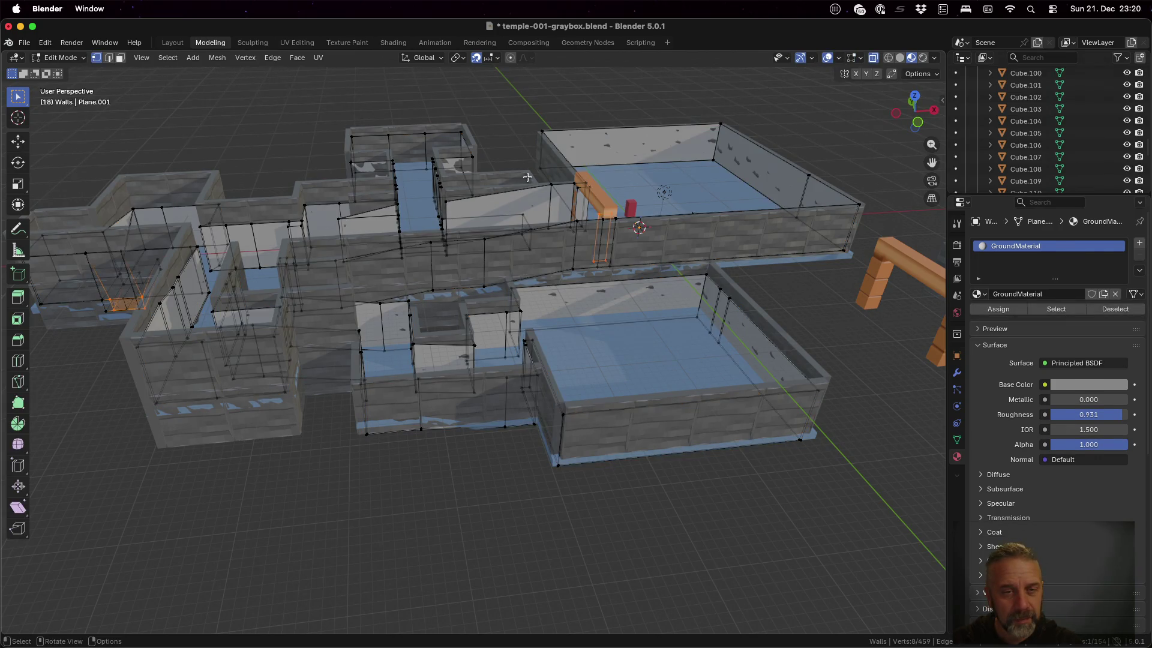
pyautogui.press('a')
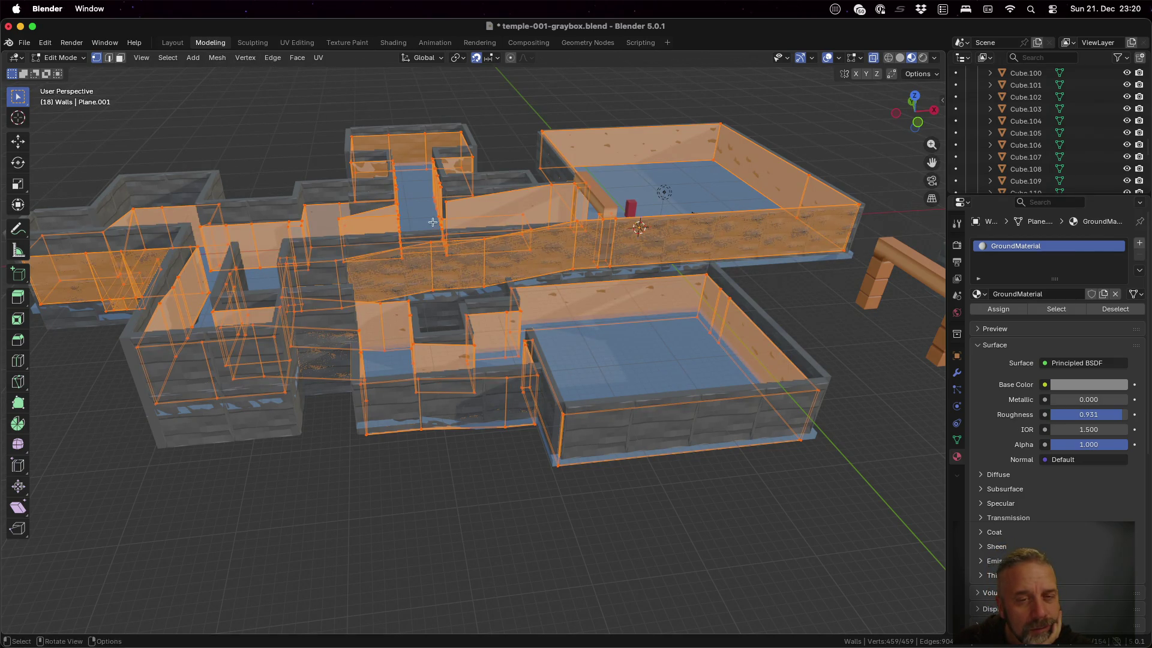
pyautogui.moveTo(372, 252)
pyautogui.mouseDown(button='middle')
pyautogui.moveTo(455, 309)
pyautogui.moveTo(432, 282)
pyautogui.mouseUp(button='middle')
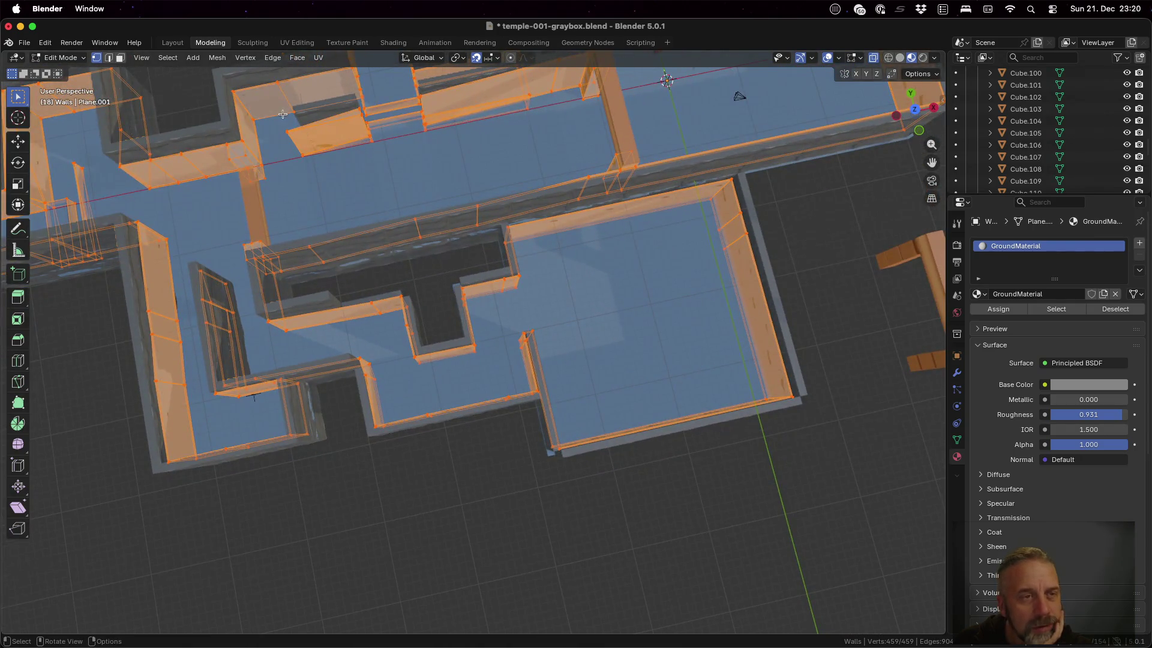
# - Recalculate the Walls normals to face outside and zoom out over the whole temple
pyautogui.click(217, 58)
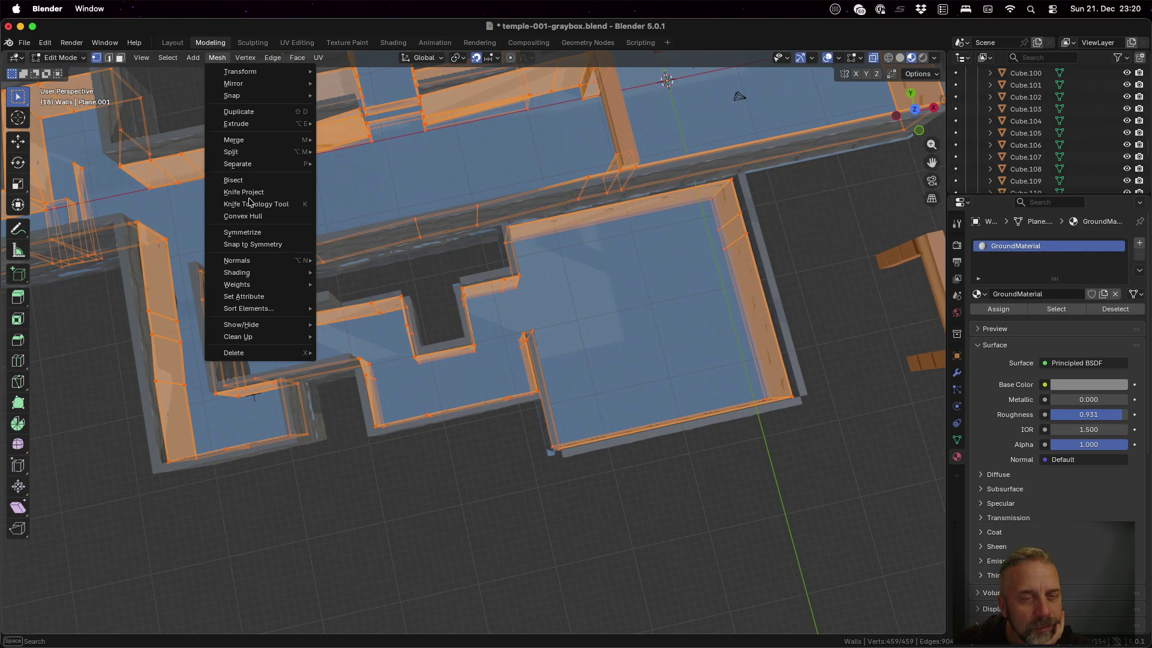
pyautogui.moveTo(294, 266)
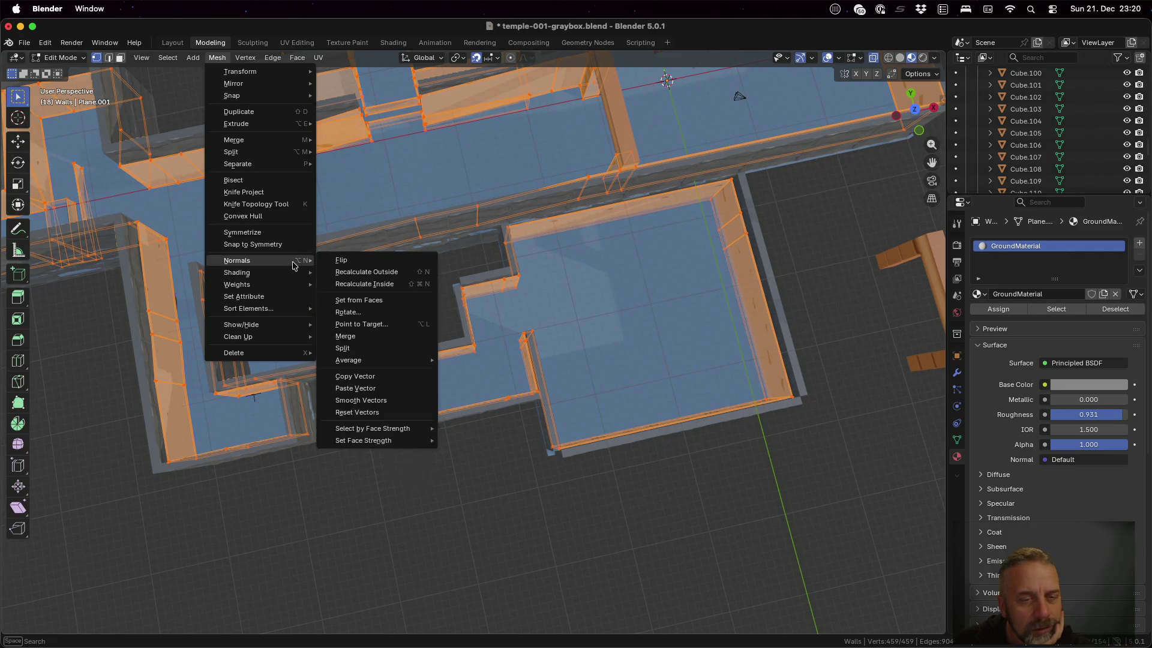
pyautogui.click(394, 272)
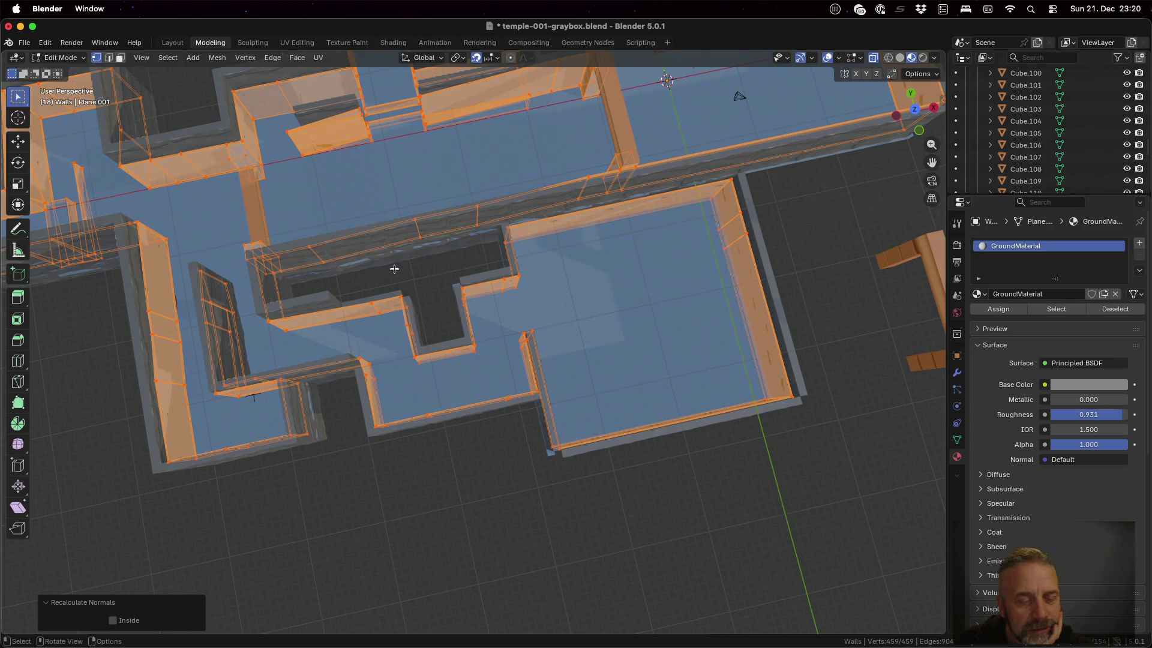
pyautogui.moveTo(395, 269)
pyautogui.mouseDown(button='middle')
pyautogui.moveTo(409, 246)
pyautogui.moveTo(415, 265)
pyautogui.moveTo(592, 232)
pyautogui.moveTo(612, 193)
pyautogui.moveTo(574, 221)
pyautogui.moveTo(799, 128)
pyautogui.mouseUp(button='middle')
pyautogui.scroll(5, 396, 269)
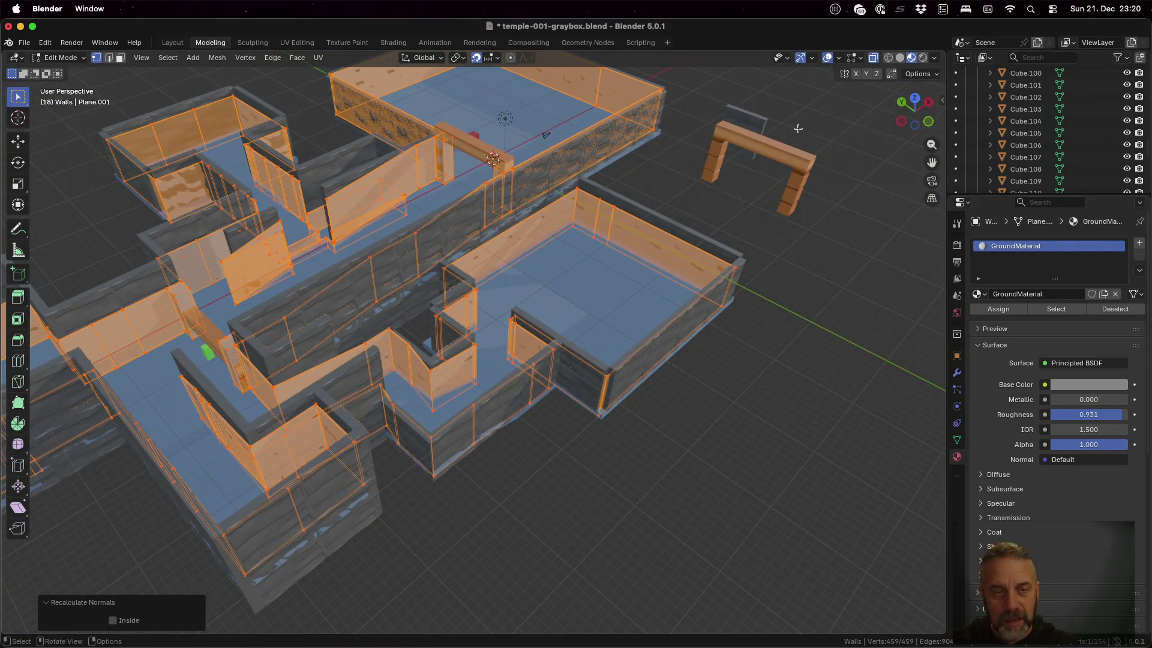
# - Show the sidebar's View tab and return the Walls object to Object Mode
pyautogui.press('n')
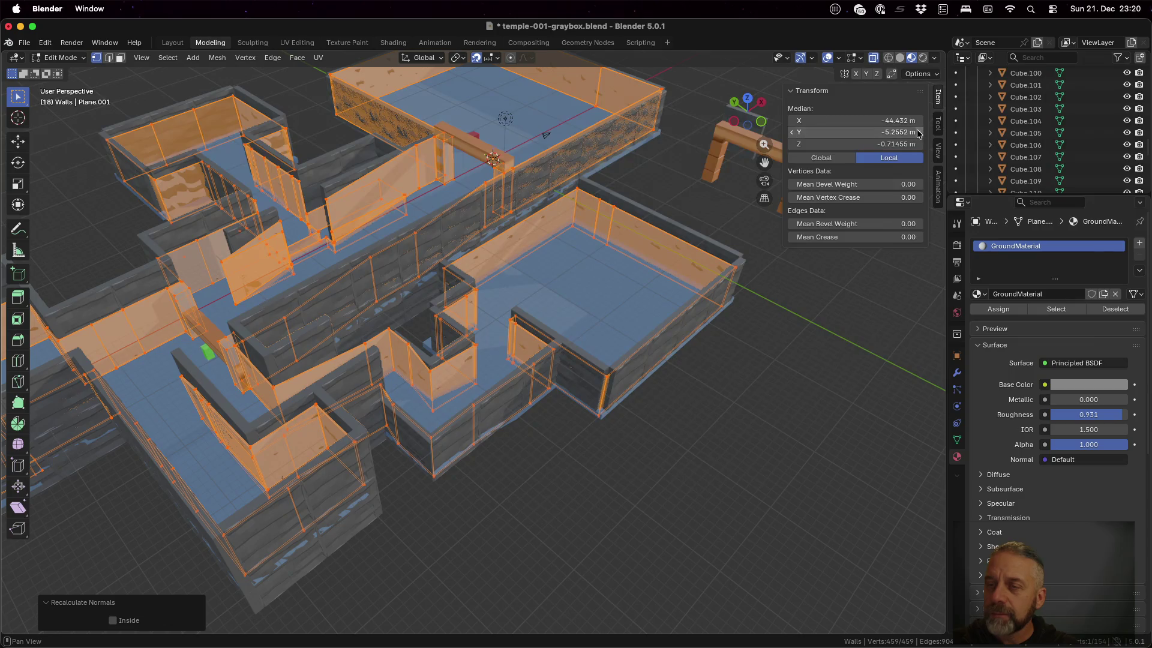
pyautogui.click(938, 147)
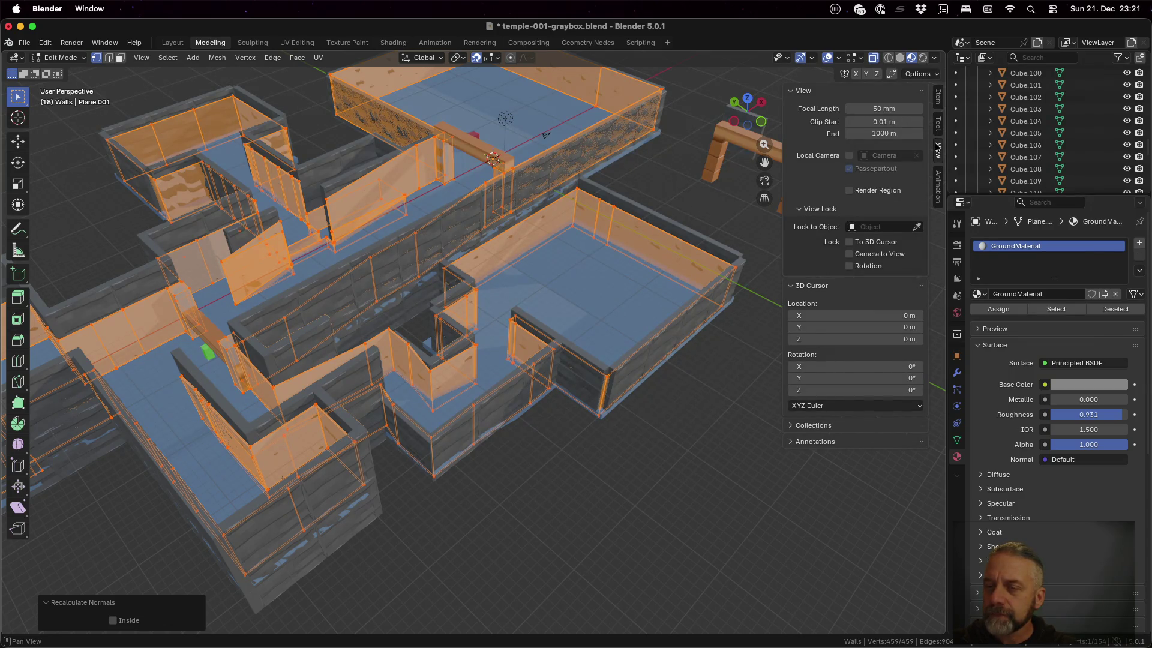
pyautogui.press('Tab')
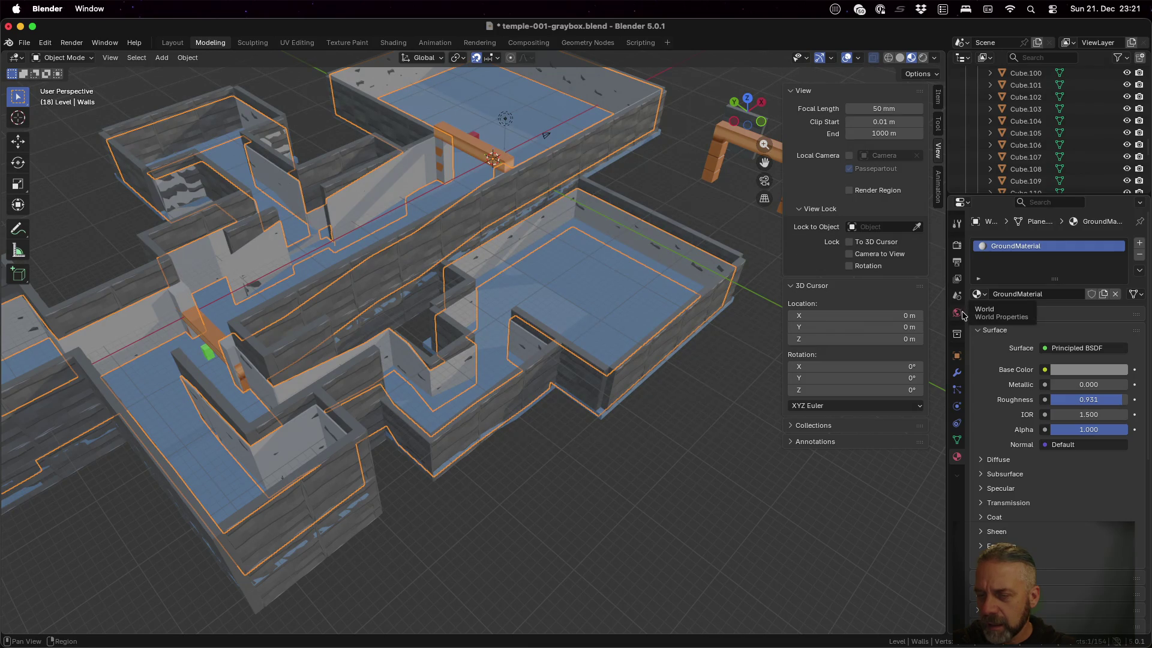
# - Browse the Walls' Object, Modifiers, Physics, Constraints and mesh Data property tabs
pyautogui.click(958, 356)
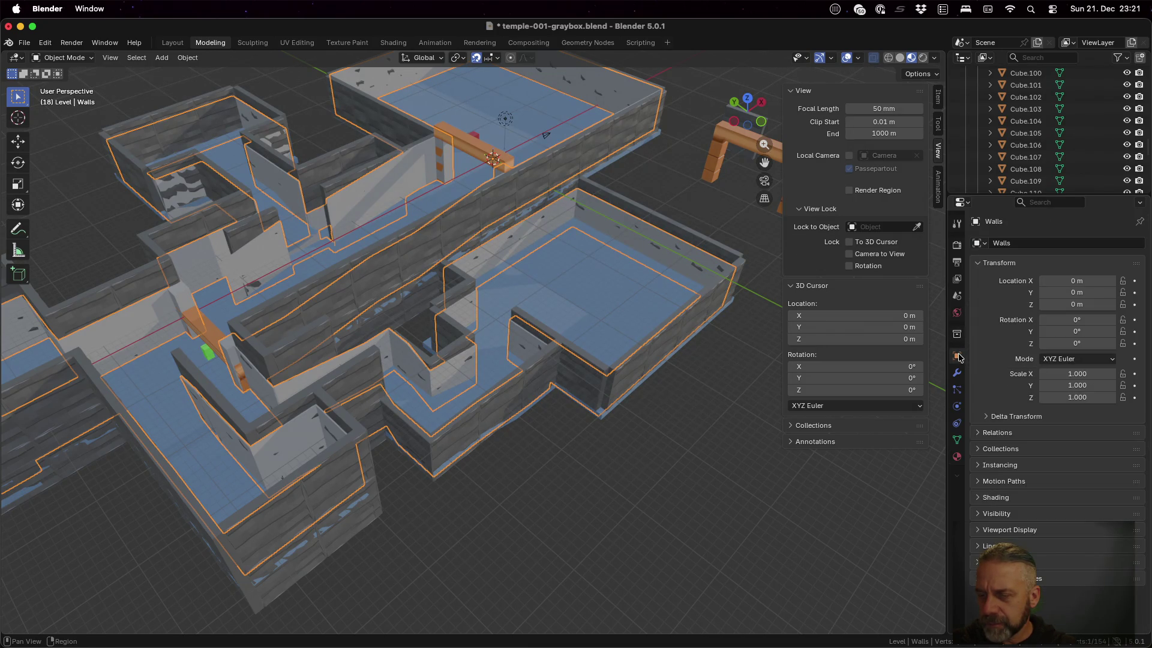
pyautogui.click(958, 374)
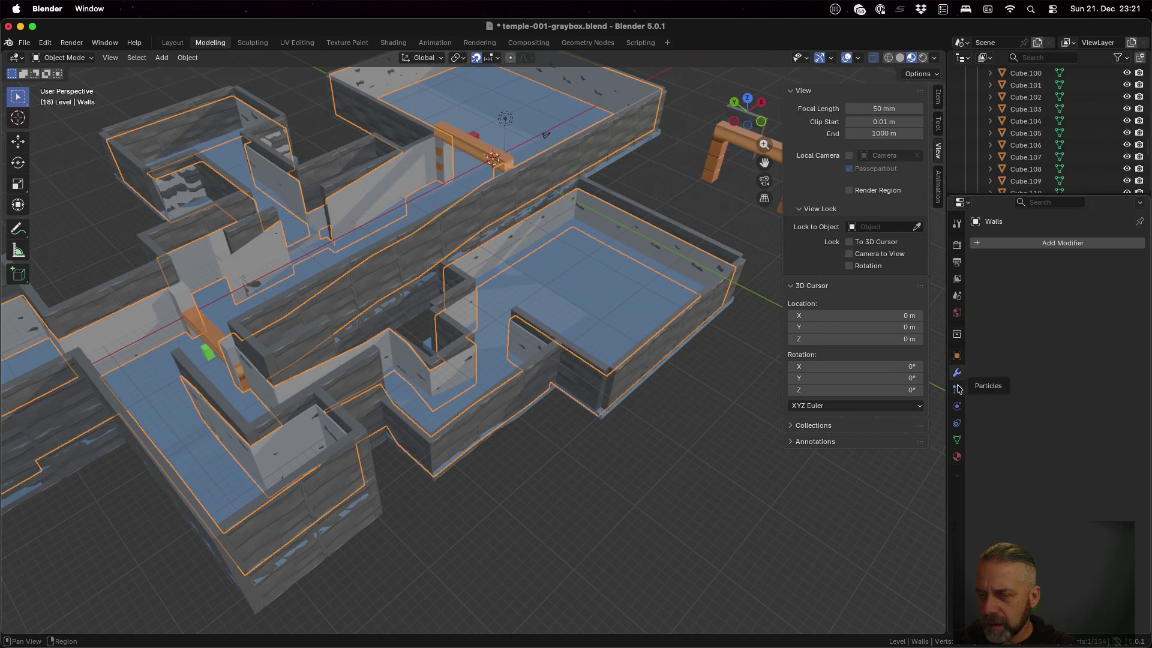
pyautogui.click(958, 408)
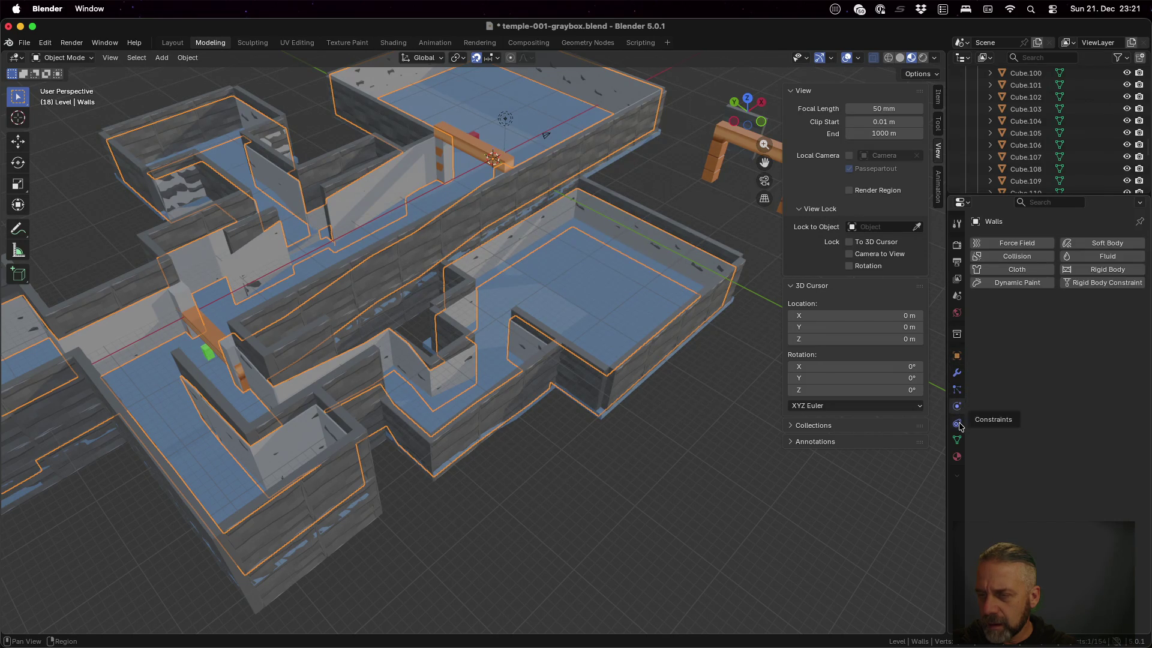
pyautogui.click(958, 423)
pyautogui.click(959, 440)
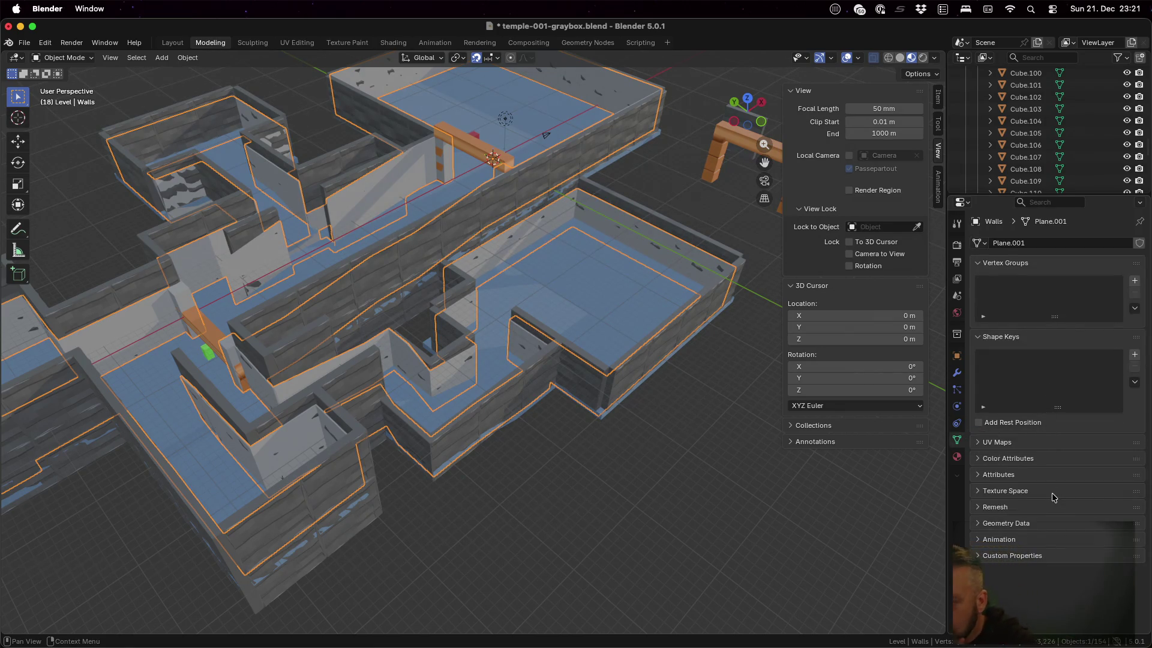
# - Scroll the Material tab to Settings, where Backface Culling Camera and Shadow are off
pyautogui.click(957, 457)
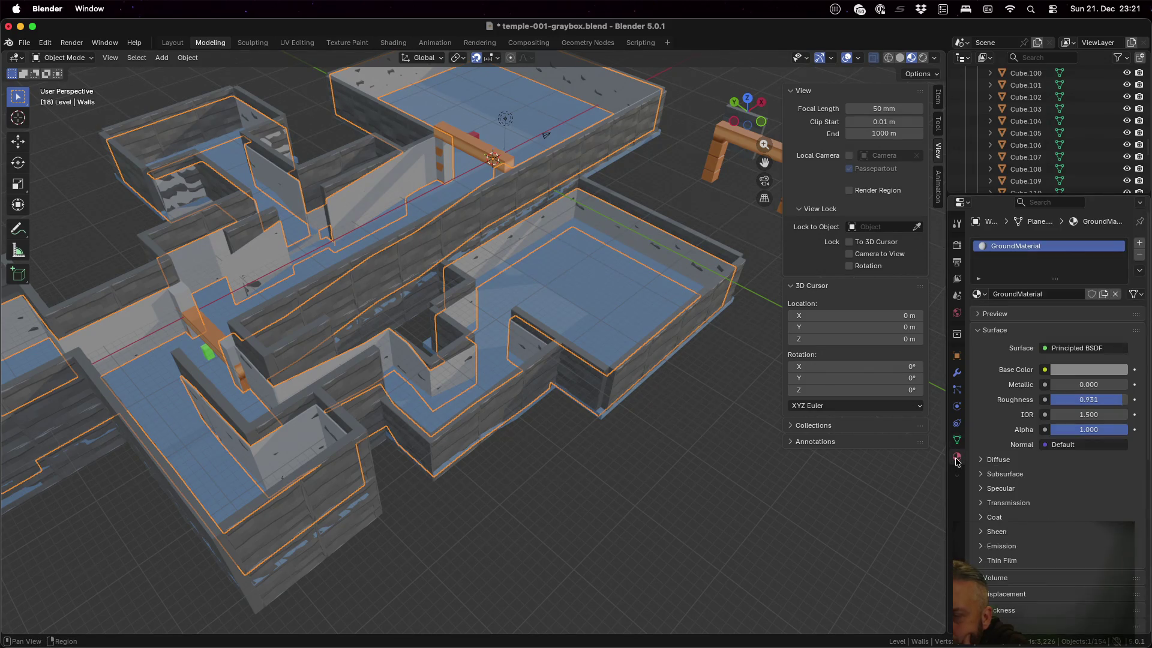
pyautogui.scroll(-3, 1004, 381)
pyautogui.scroll(-5, 1004, 382)
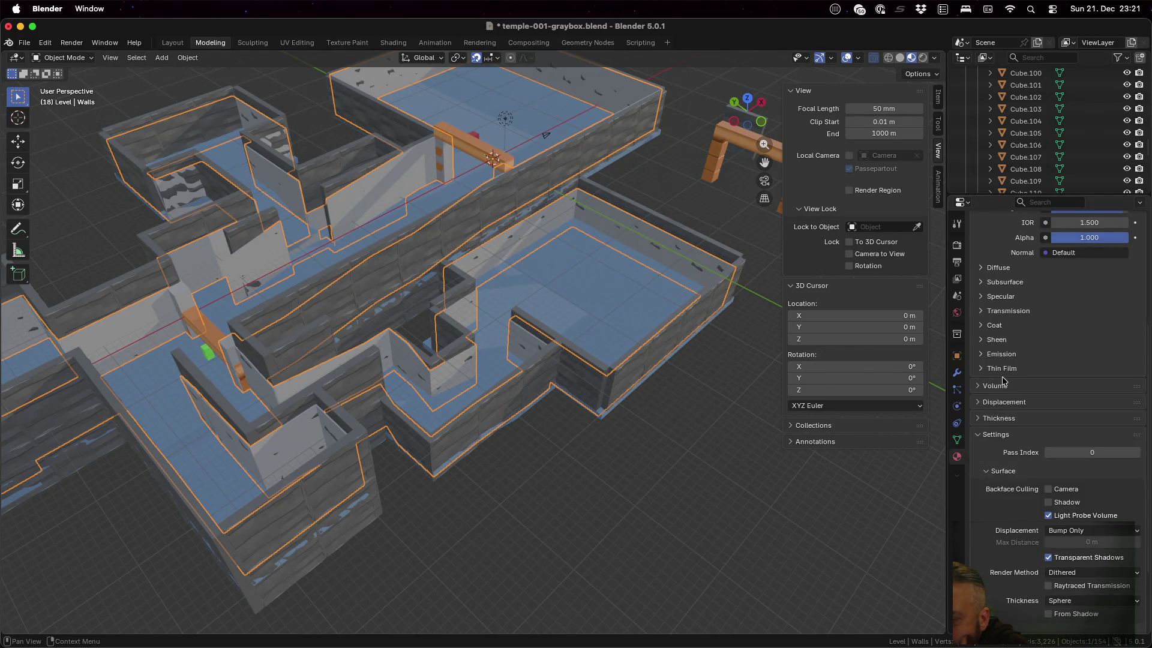
pyautogui.scroll(-3, 1004, 381)
pyautogui.scroll(-1, 992, 380)
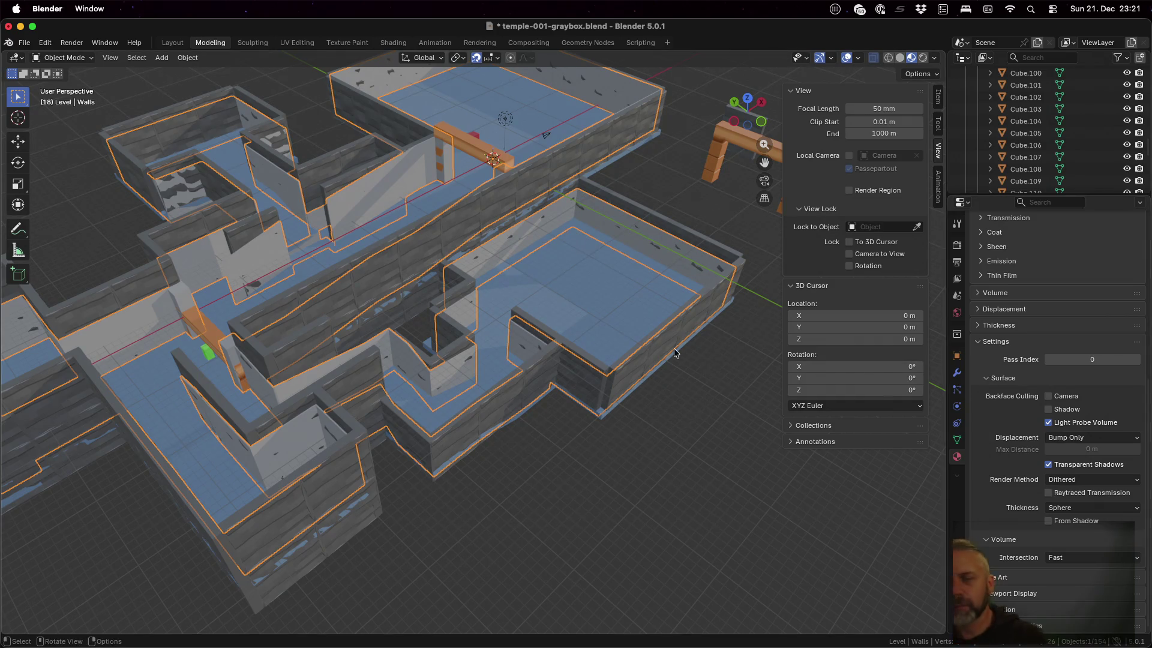
pyautogui.hotkey('ctrl', 'Left')
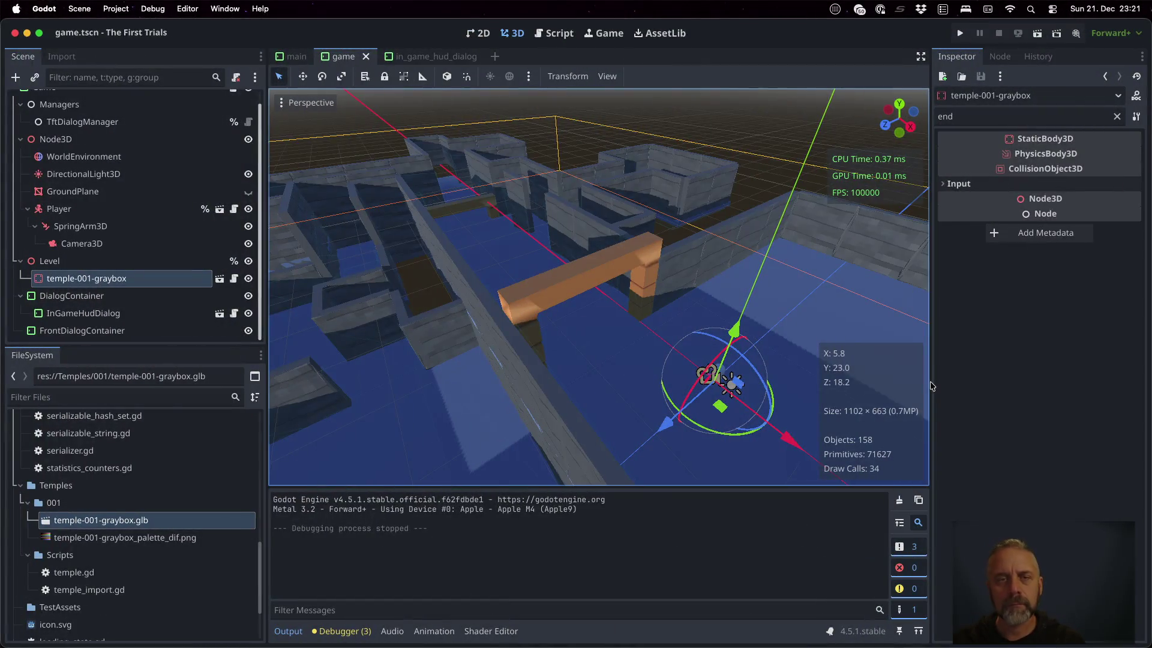
# - Search 'blender 5 hide backfaces' in Firefox and read the Options - Blender 5.0 Manual page
pyautogui.hotkey('ctrl', 'Left')
pyautogui.press('super+l')
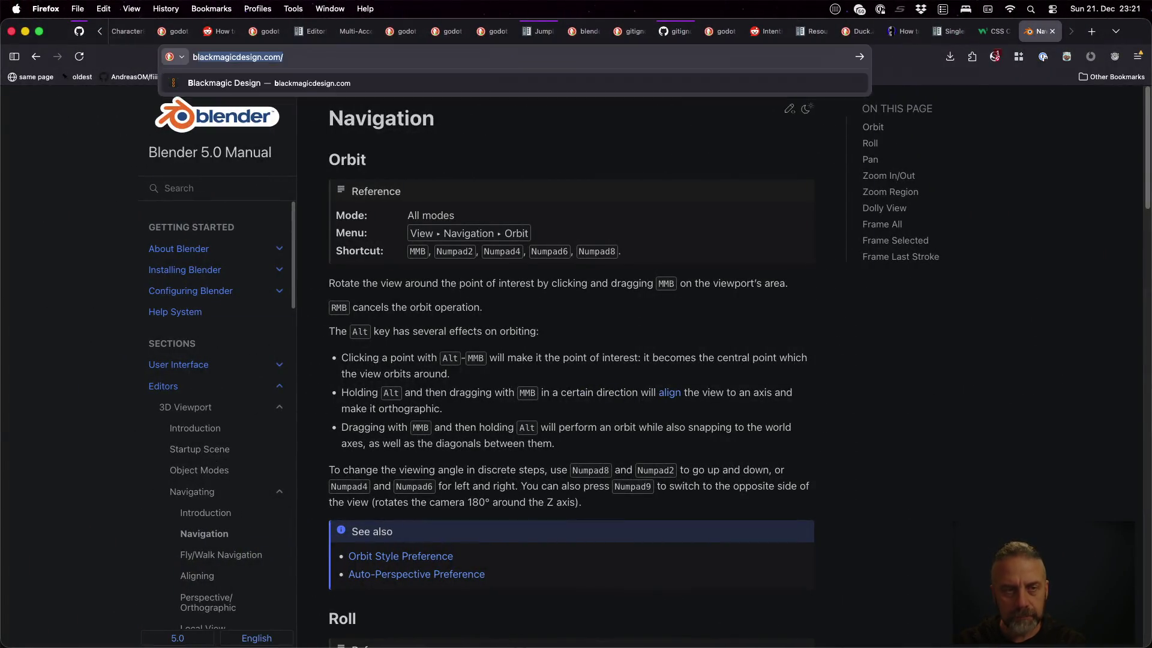
pyautogui.write('blender 5 hide backf')
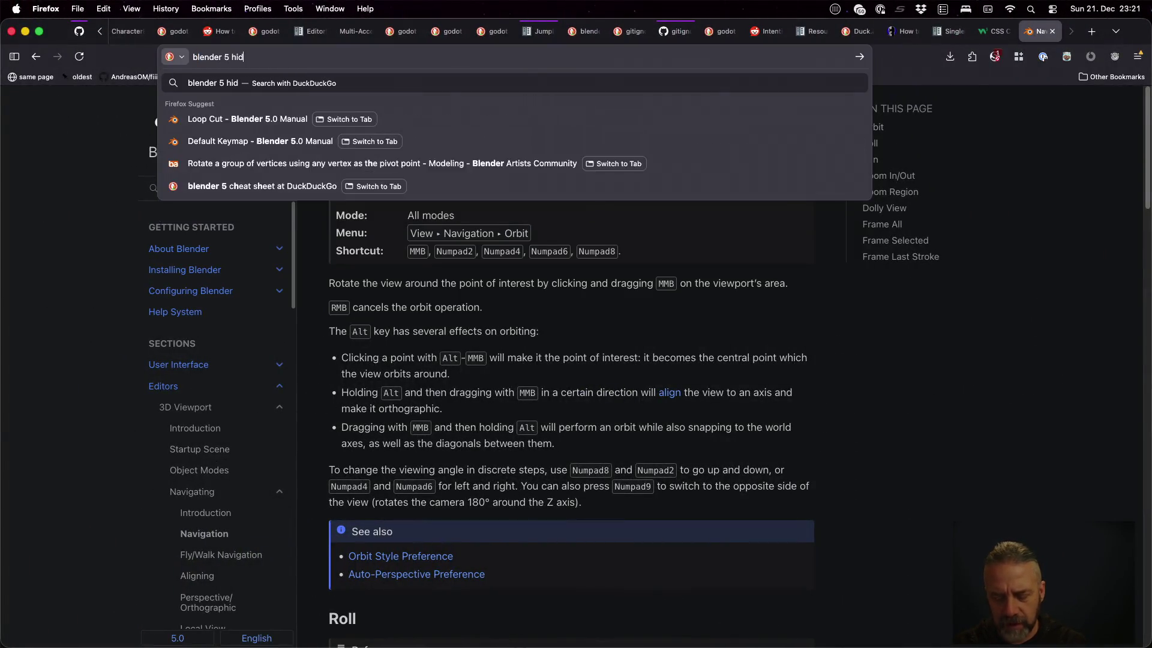
pyautogui.write('aces')
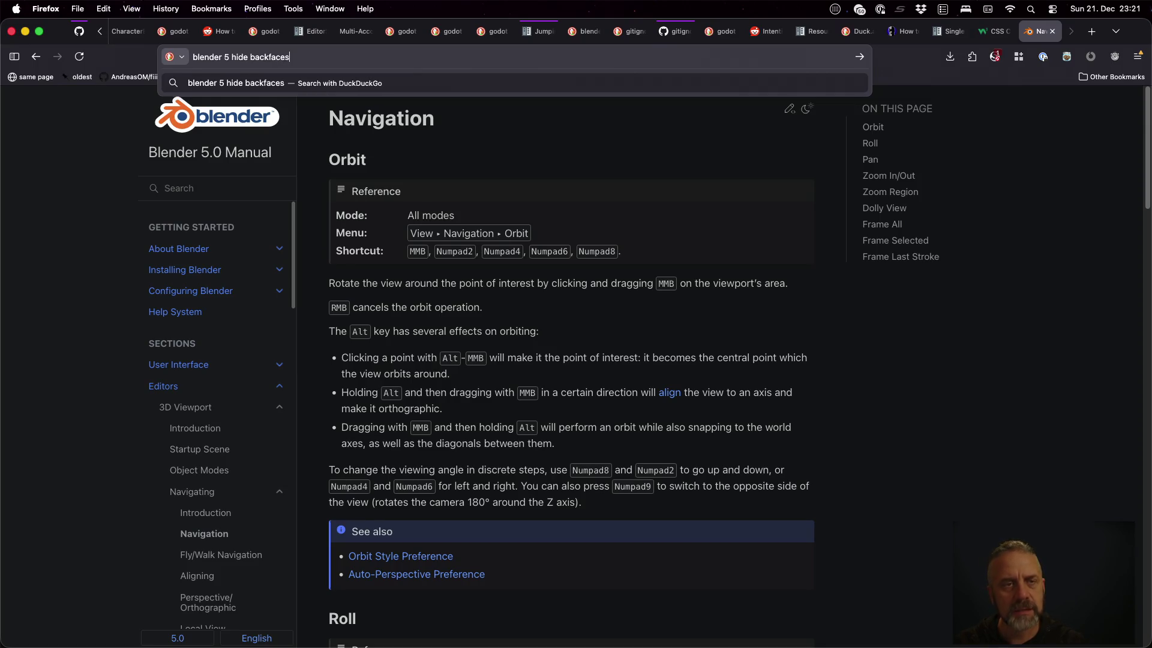
pyautogui.press('Return')
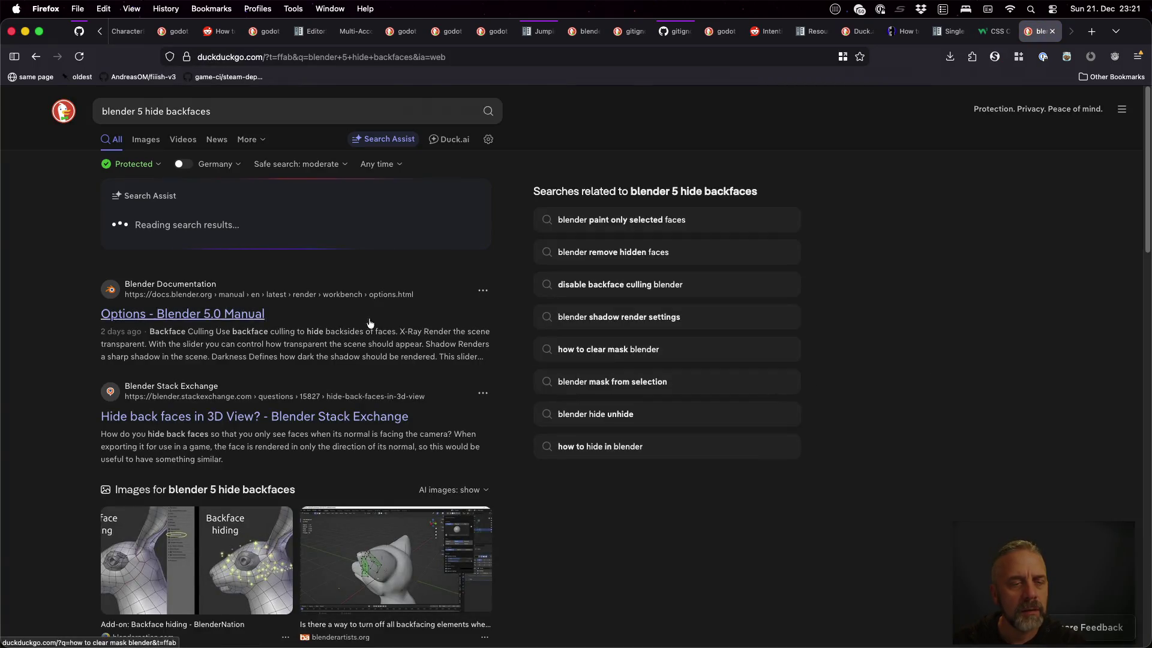
pyautogui.click(233, 240)
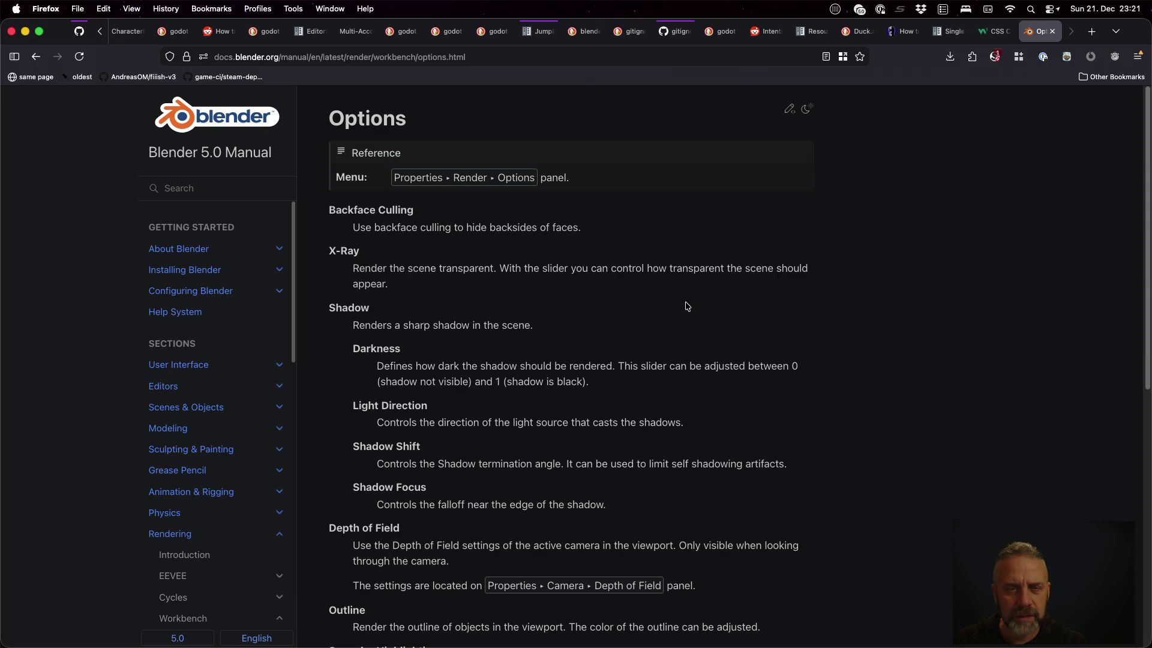
pyautogui.hotkey('ctrl', 'Right')
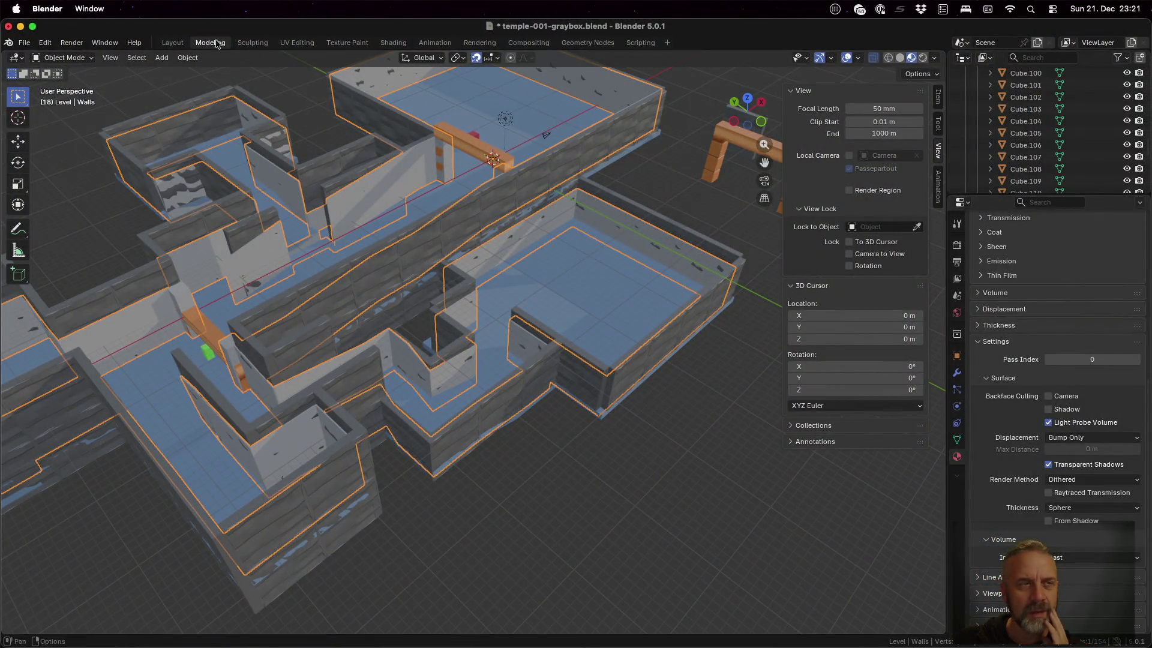
# - Look through Blender's Window and Render menus without changes, then return to the manual page
pyautogui.click(47, 8)
pyautogui.moveTo(89, 8)
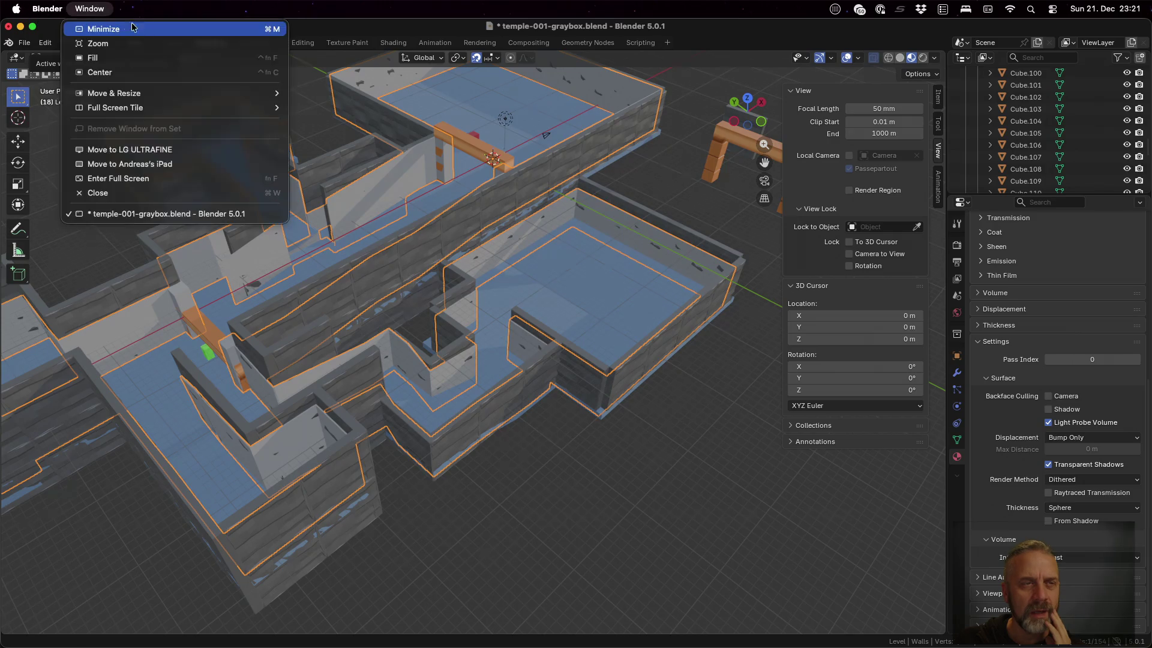
pyautogui.click(369, 36)
pyautogui.click(76, 45)
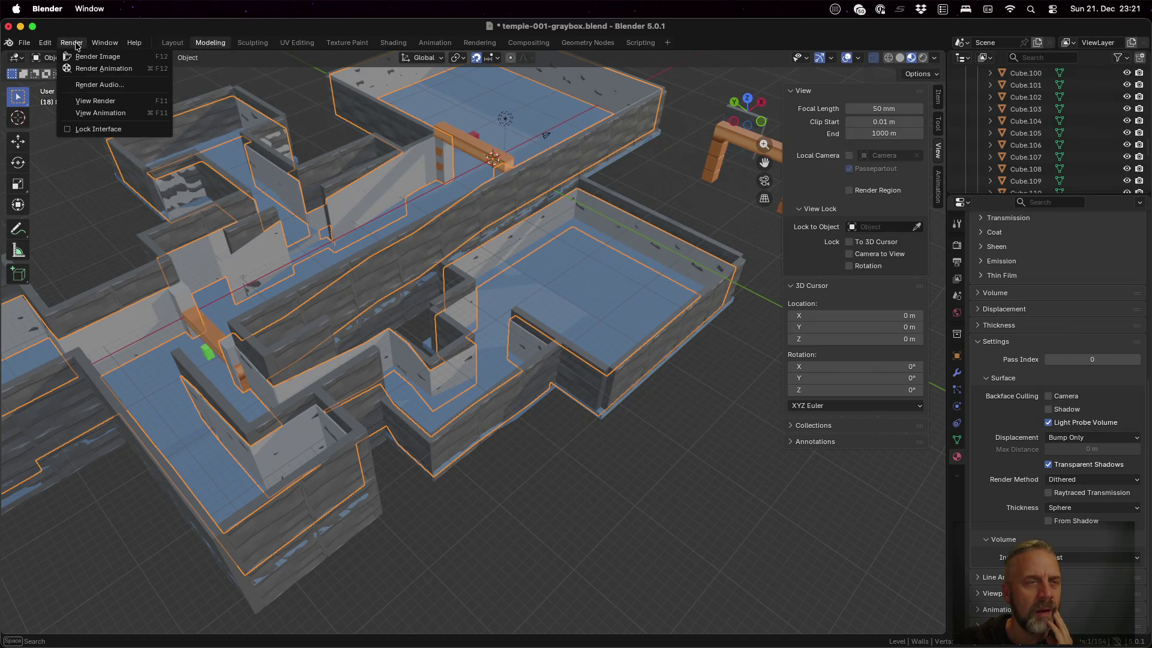
pyautogui.moveTo(49, 46)
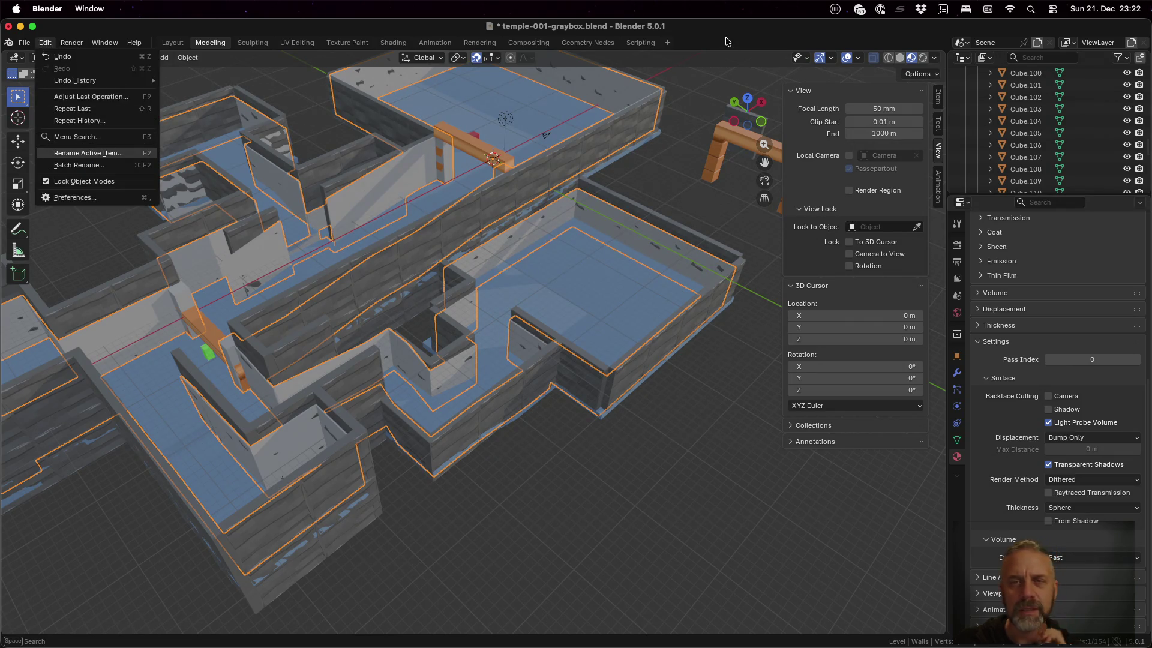
pyautogui.press('Escape')
pyautogui.hotkey('ctrl', 'Left')
pyautogui.hotkey('ctrl', 'Left')
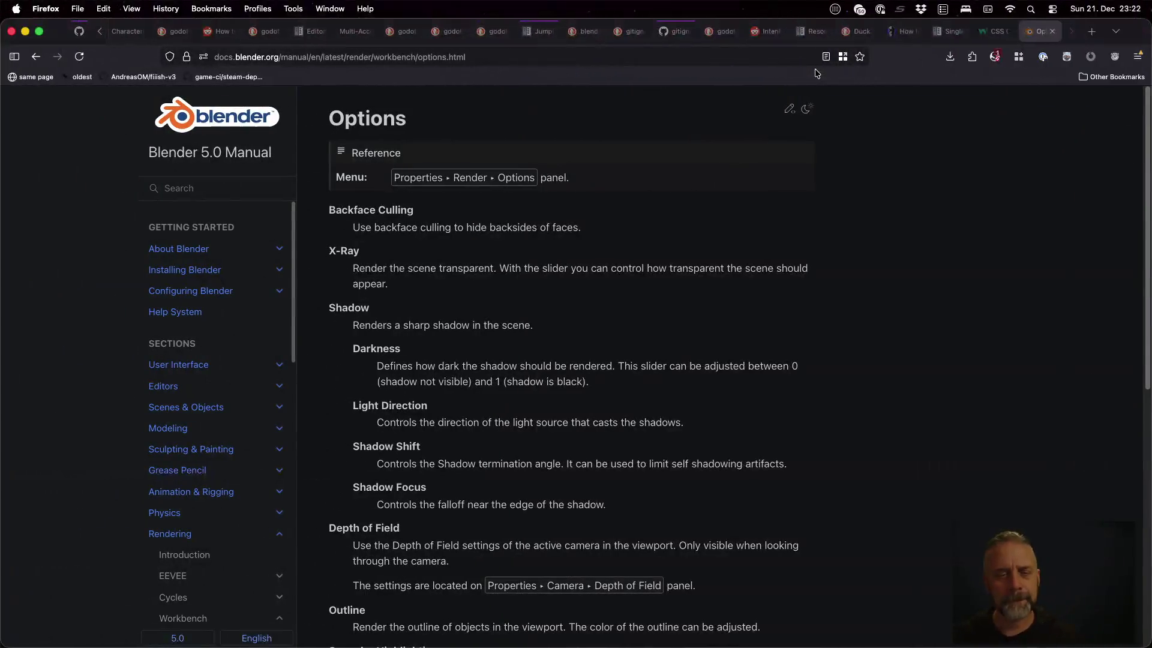
pyautogui.scroll(-5, 667, 378)
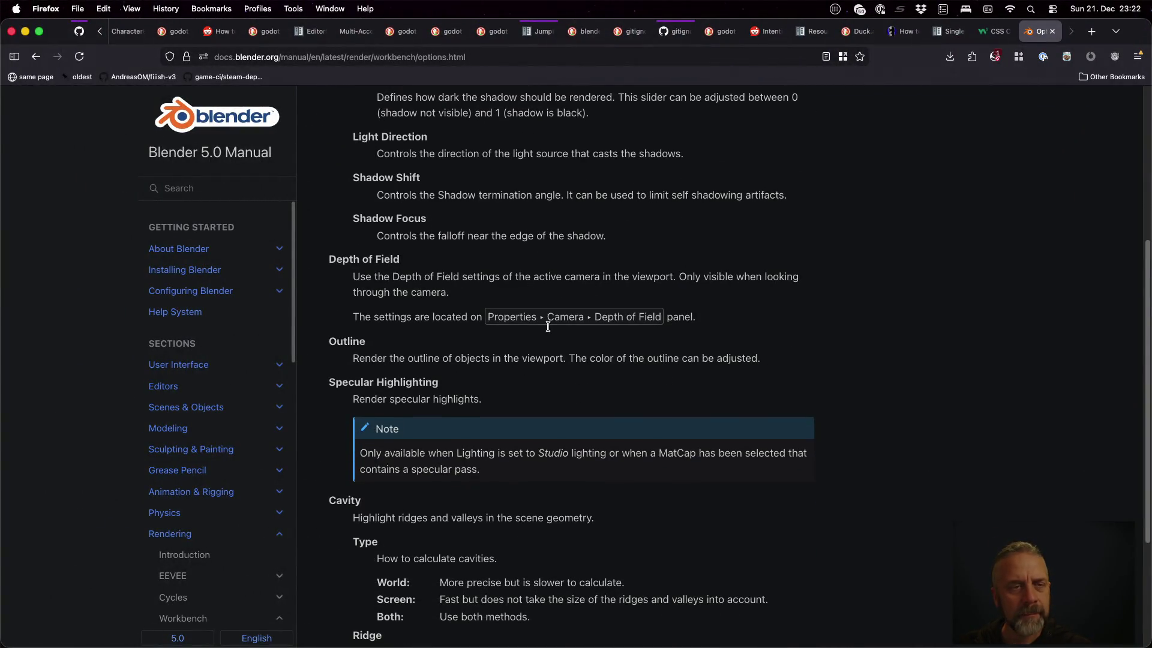
# - Scroll the manual page back up and return to the Blender scene
pyautogui.scroll(5, 478, 246)
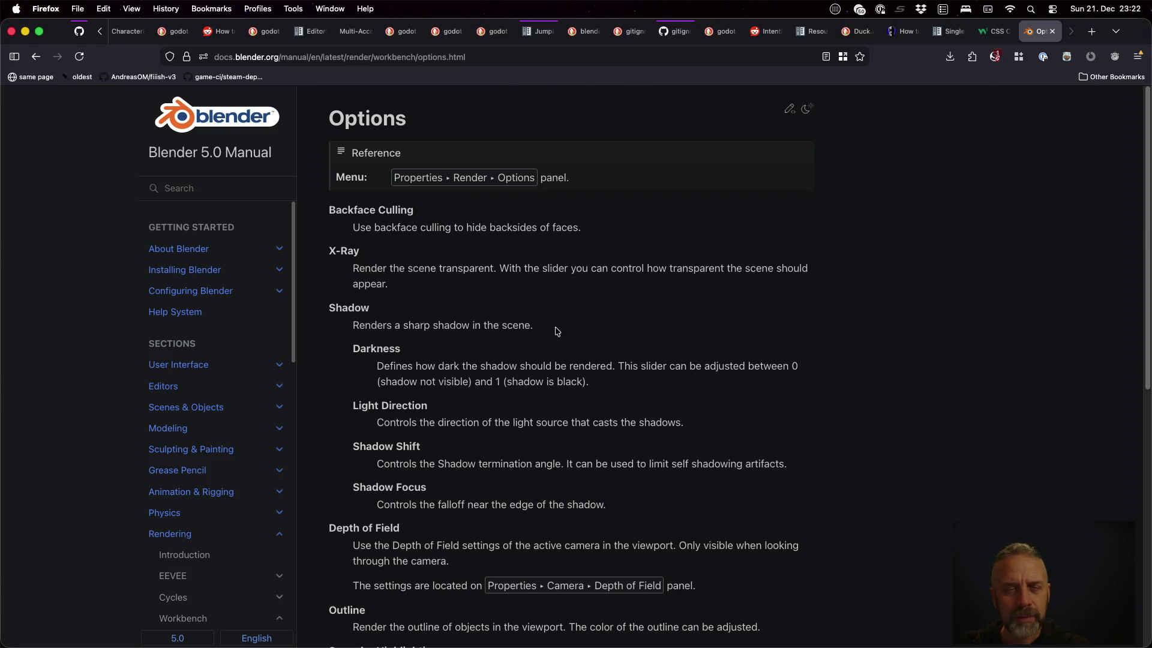
pyautogui.hotkey('ctrl', 'Right')
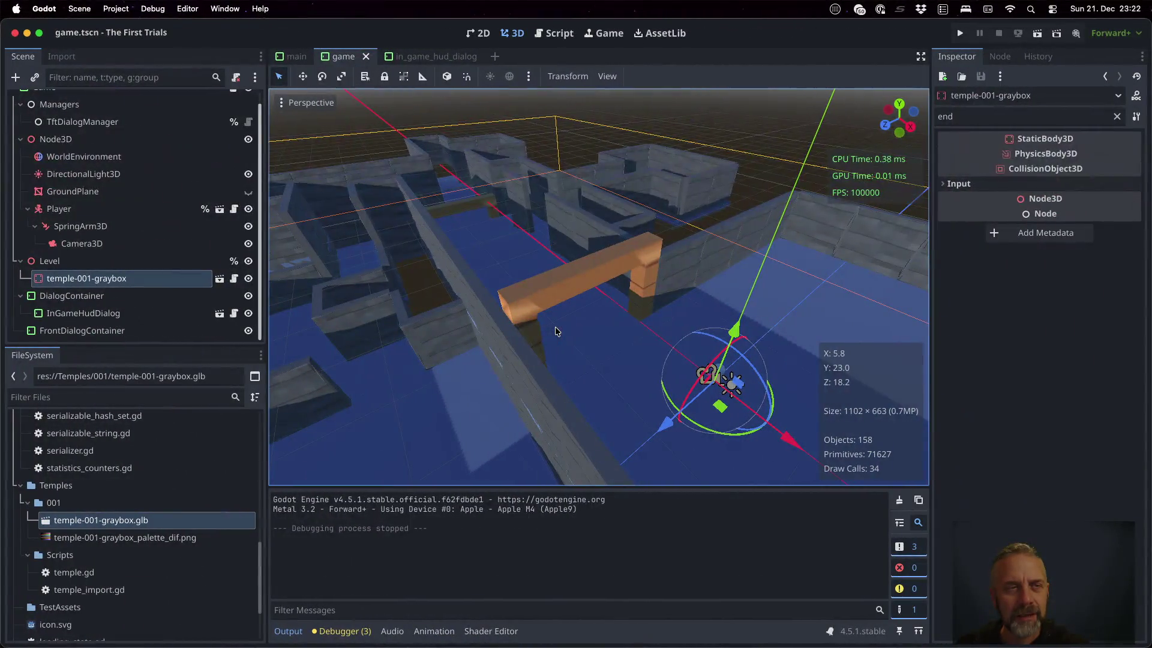
pyautogui.hotkey('ctrl', 'Right')
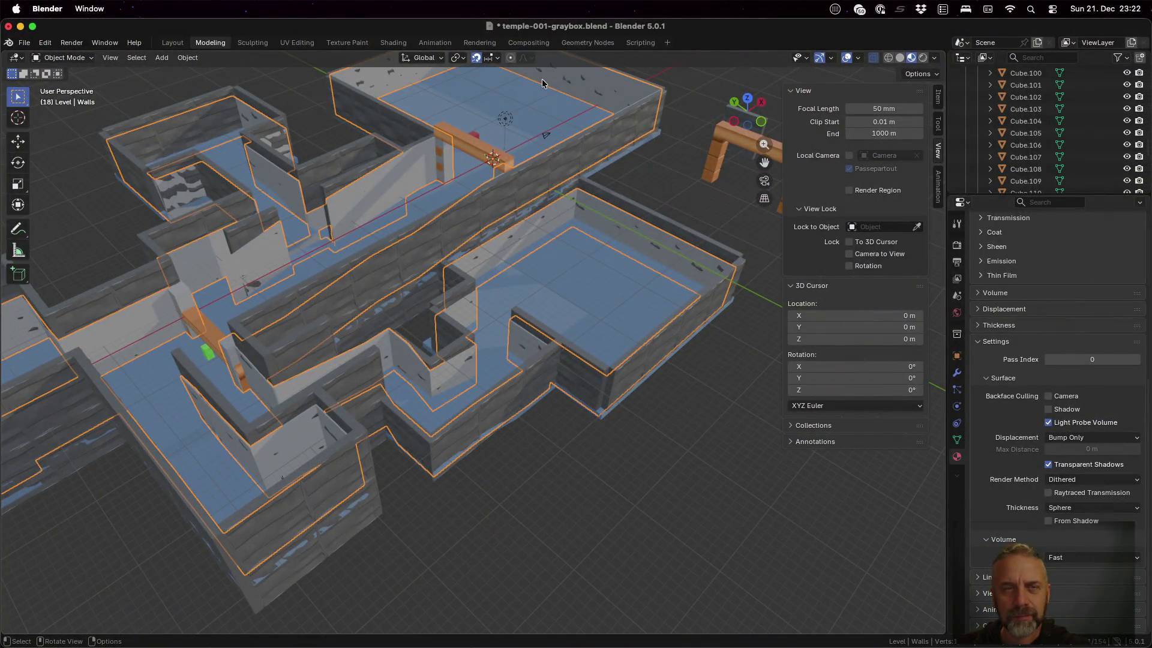
# - After browsing the menus, open Preferences and show its Viewport section
pyautogui.click(47, 8)
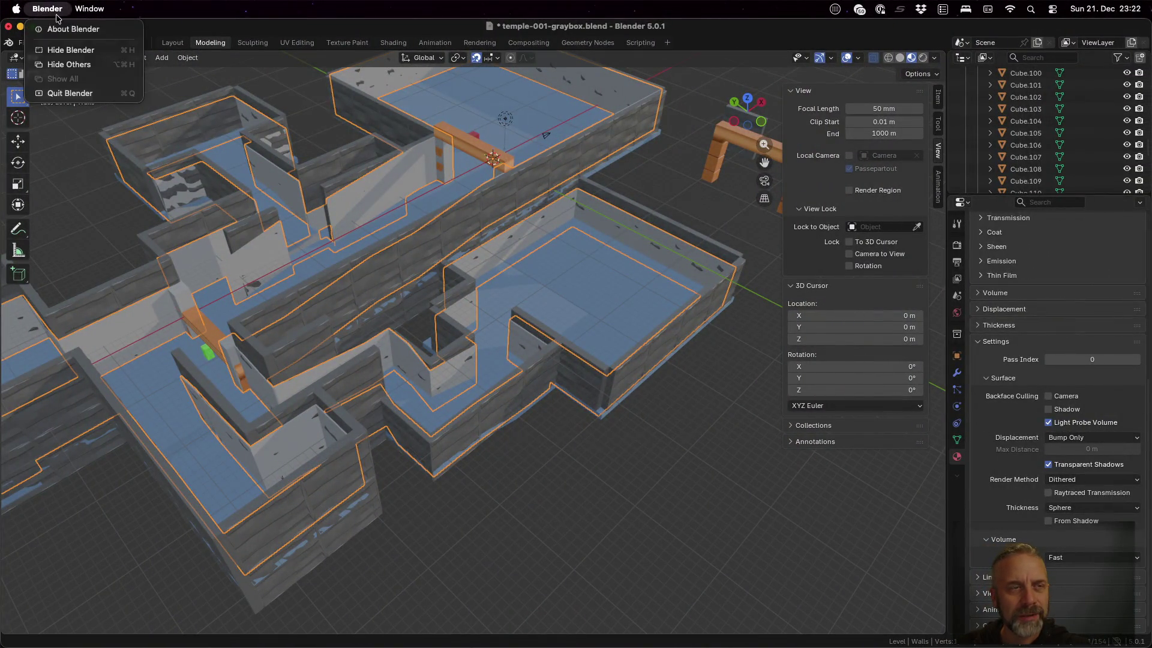
pyautogui.moveTo(90, 8)
pyautogui.click(347, 26)
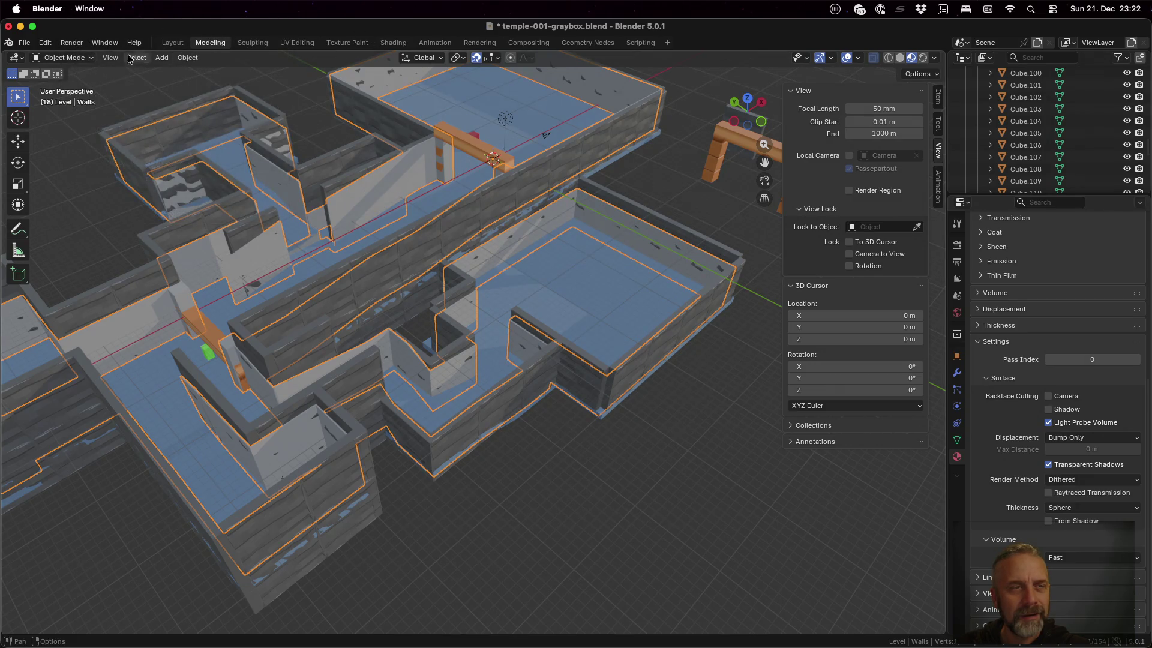
pyautogui.click(110, 58)
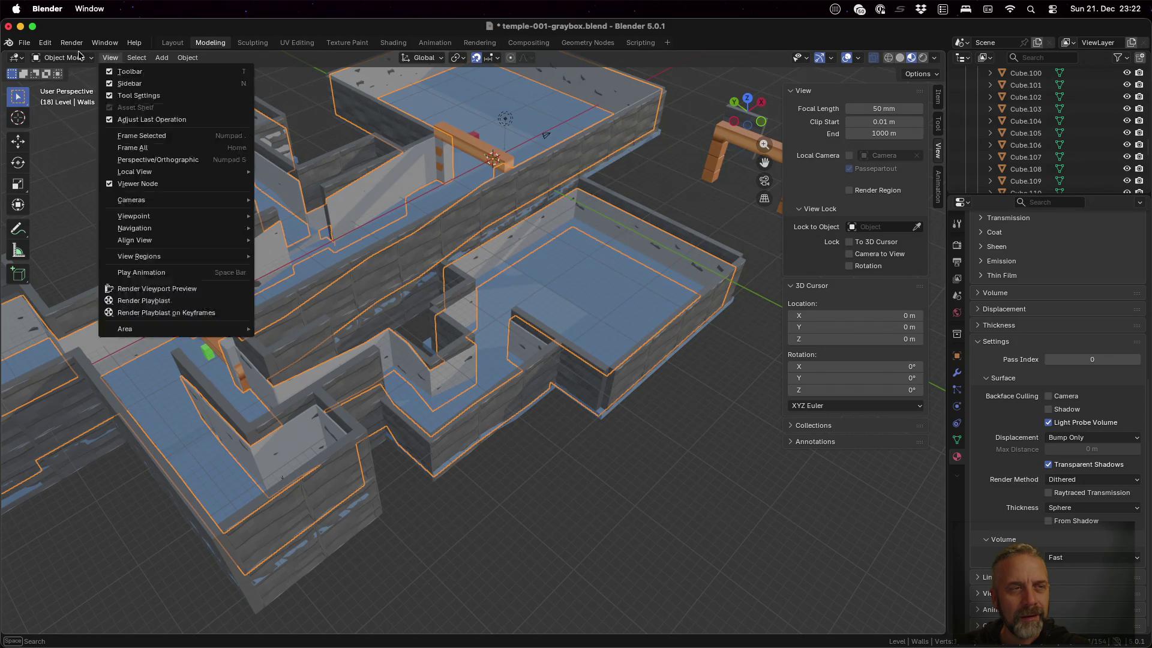
pyautogui.click(24, 44)
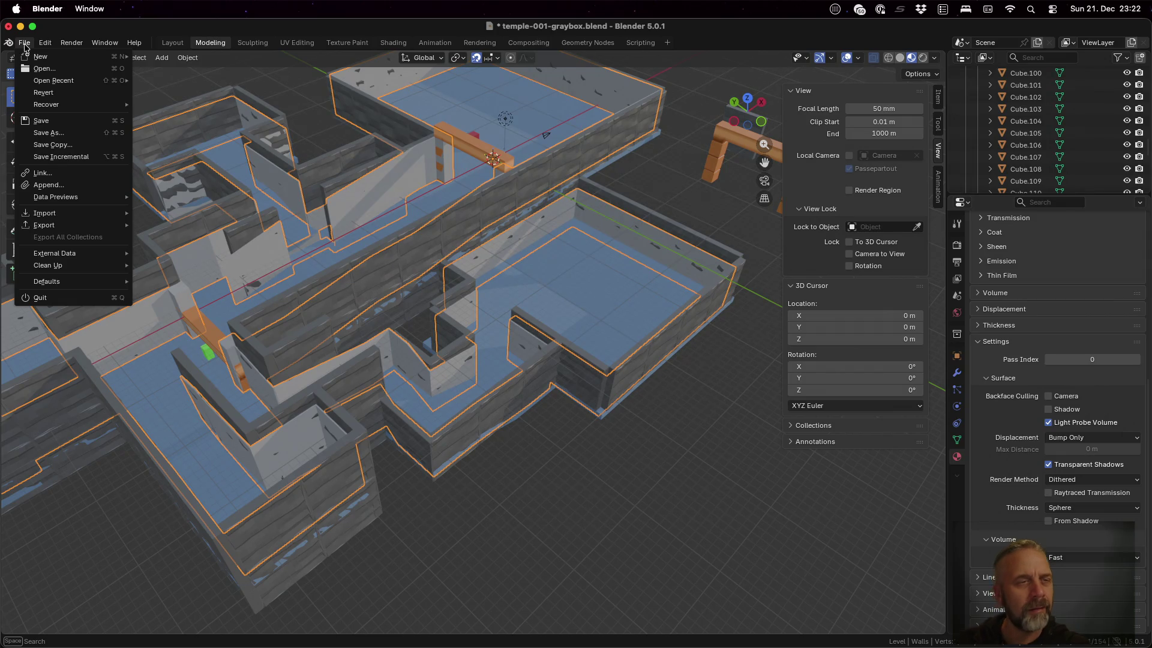
pyautogui.moveTo(44, 44)
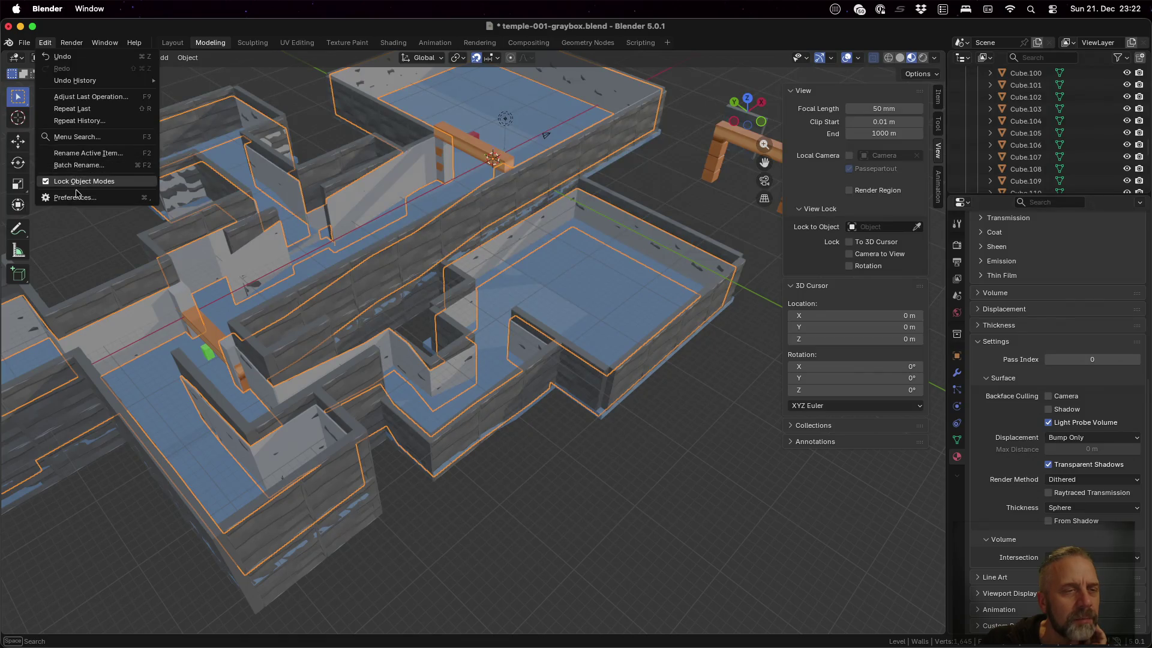
pyautogui.click(77, 197)
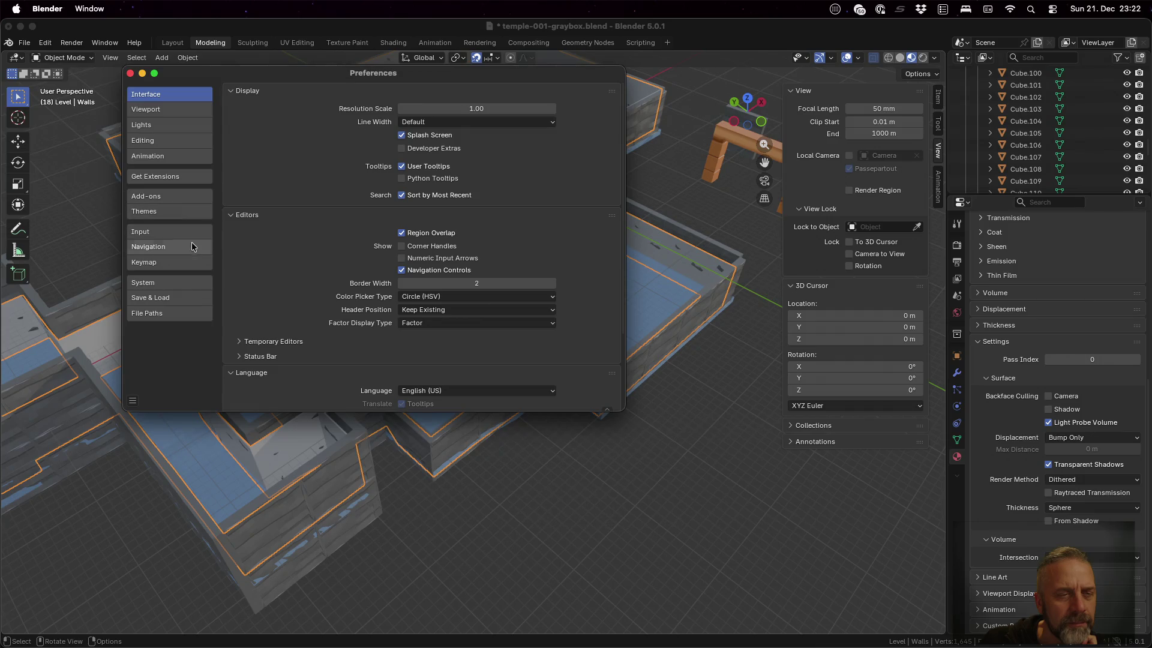
pyautogui.click(153, 109)
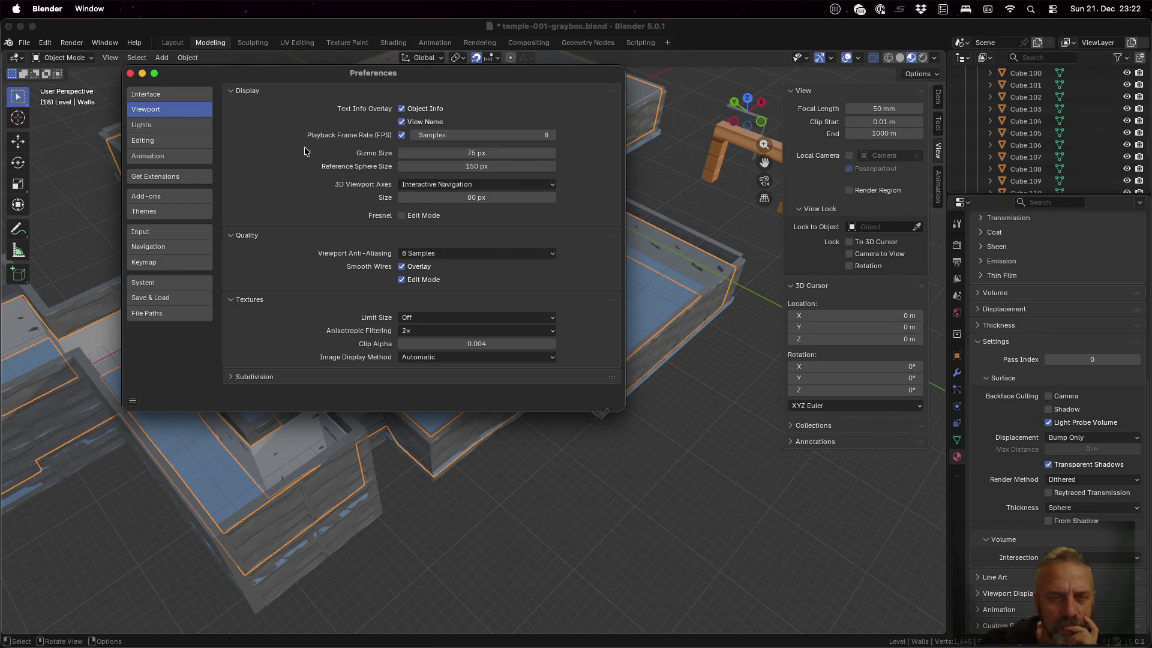
# - Close Preferences, glance at the render sampling options, and return to the Material tab
pyautogui.click(129, 73)
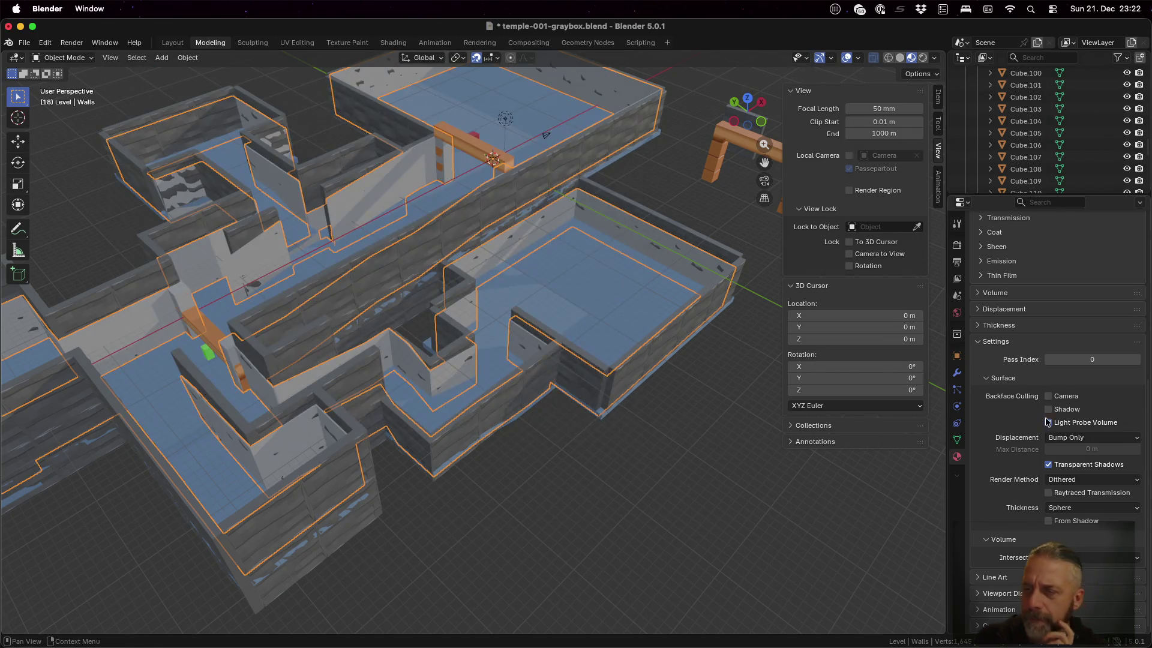
pyautogui.click(958, 245)
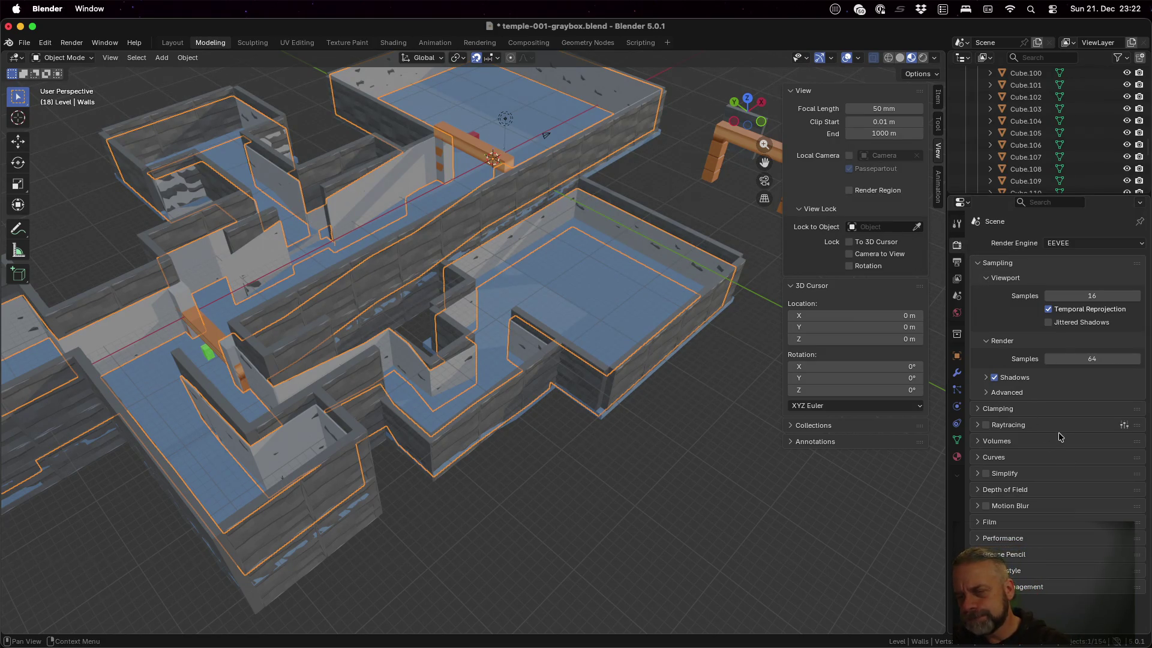
pyautogui.click(1037, 393)
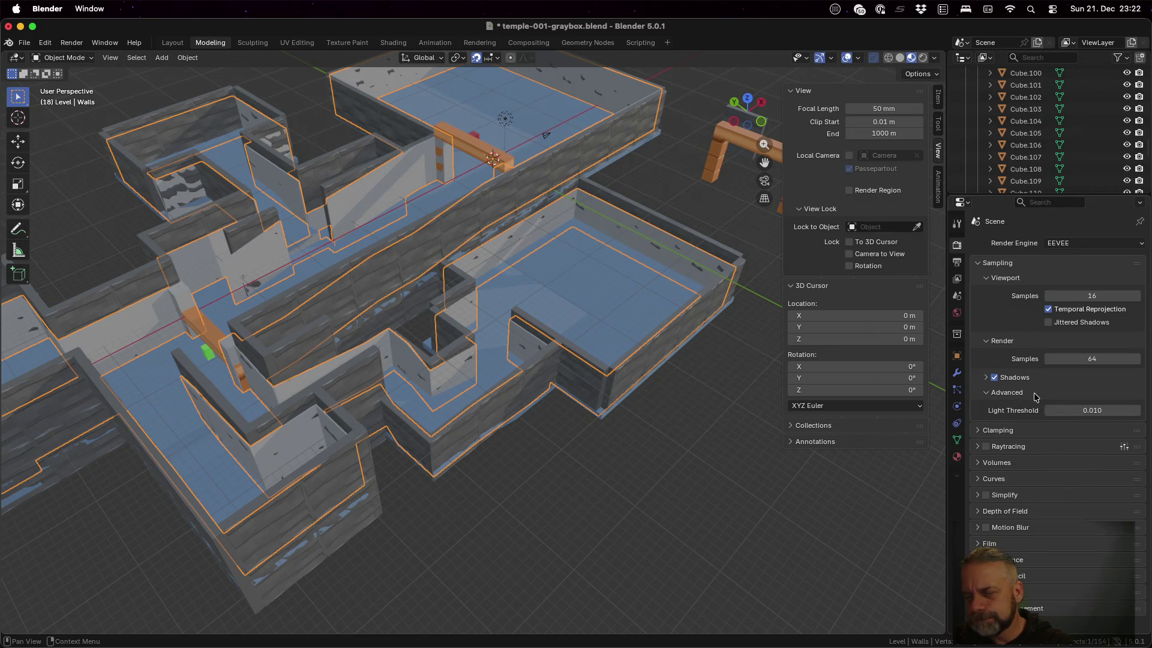
pyautogui.click(1036, 396)
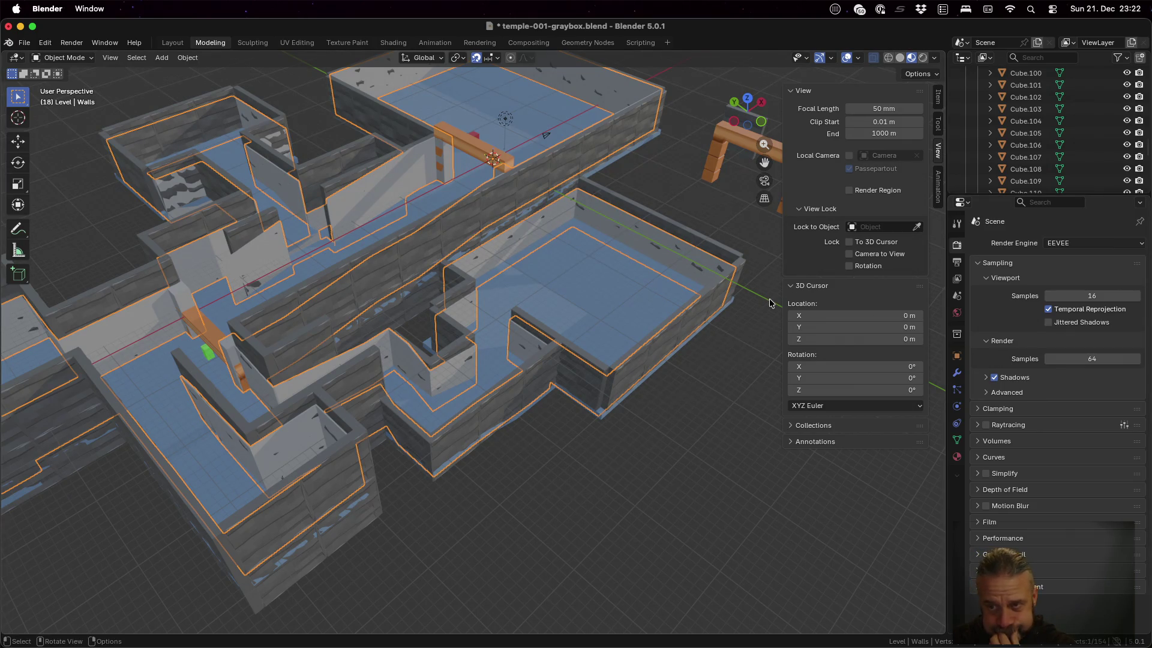
pyautogui.click(957, 456)
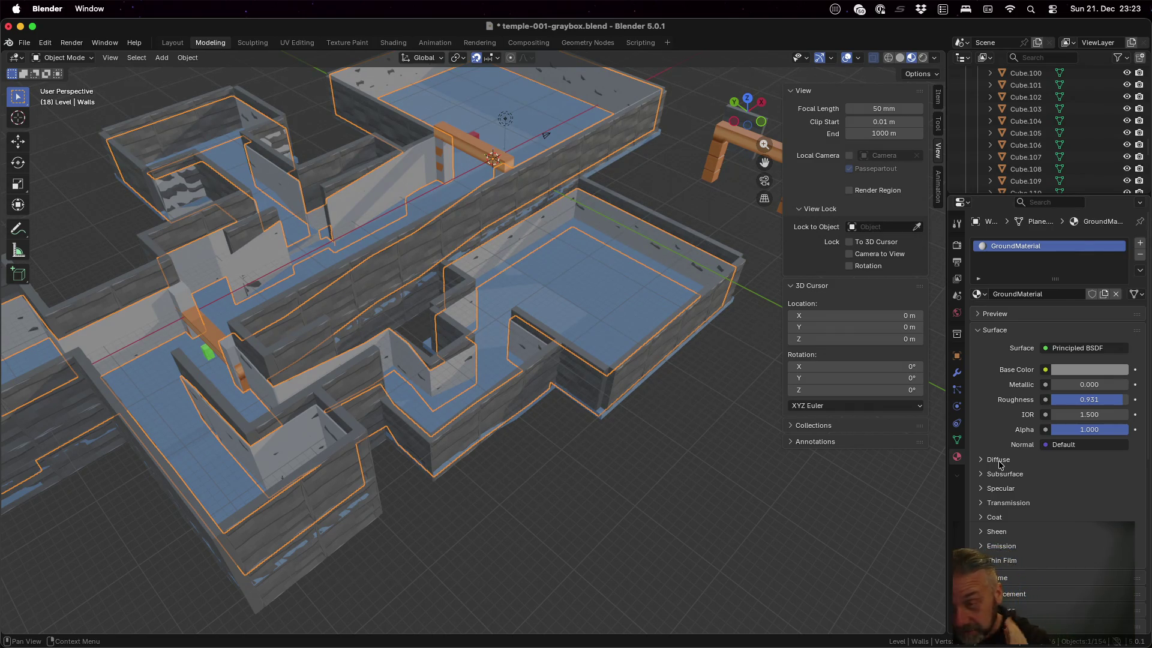
pyautogui.scroll(-3, 1021, 355)
pyautogui.scroll(3, 1015, 345)
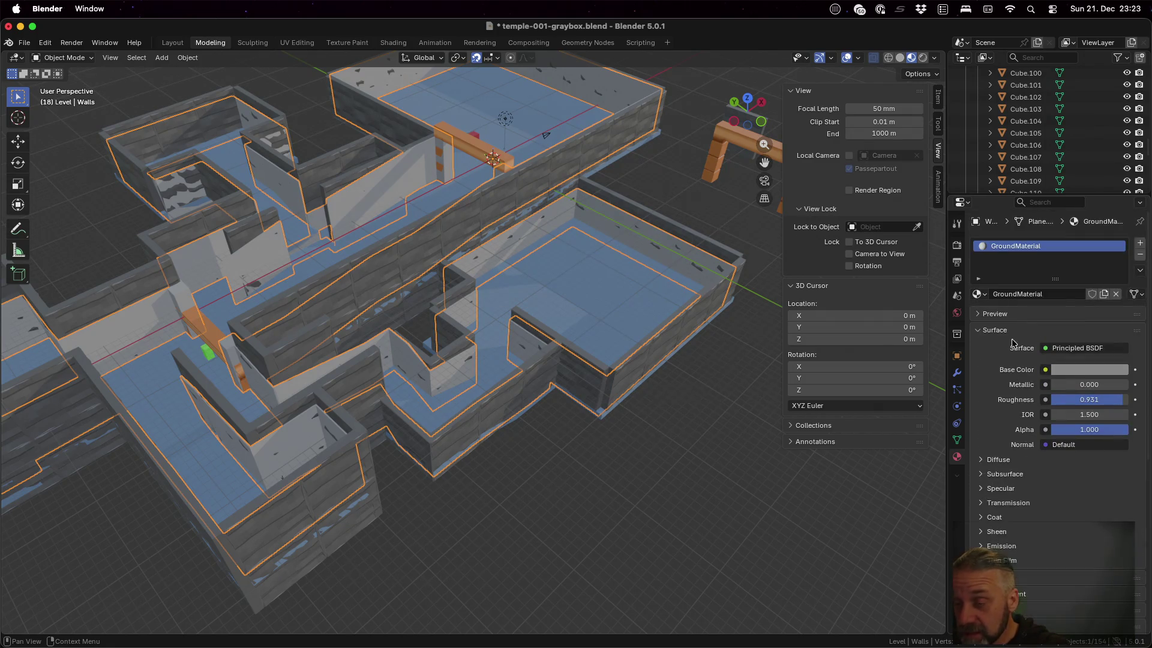
pyautogui.click(1001, 313)
pyautogui.click(1001, 313)
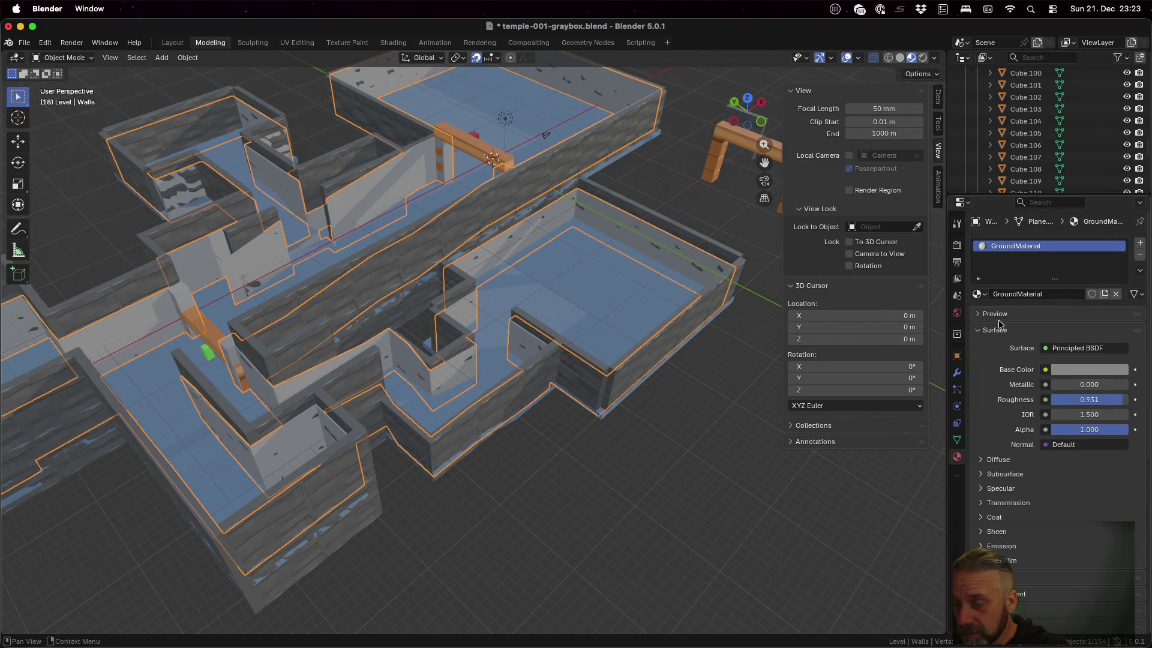
# - Expand Volume, Displacement and Thickness, then enable Backface Culling for Camera and Shadow
pyautogui.scroll(-8, 1004, 356)
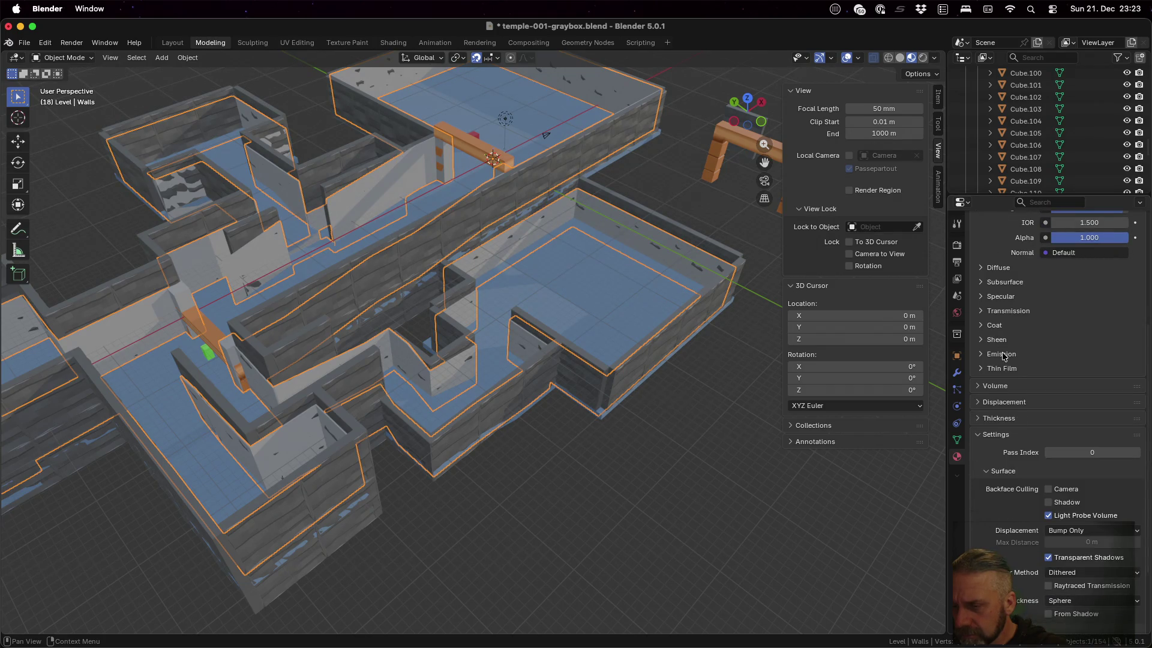
pyautogui.click(997, 386)
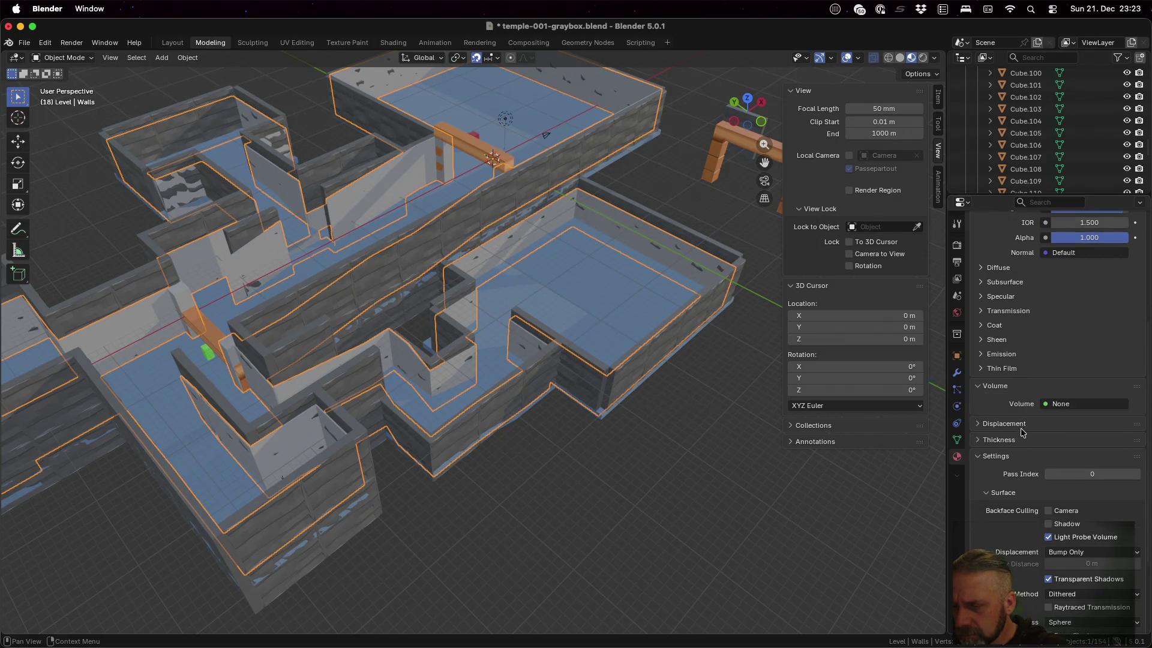
pyautogui.click(1022, 429)
pyautogui.scroll(-3, 1022, 429)
pyautogui.click(1016, 389)
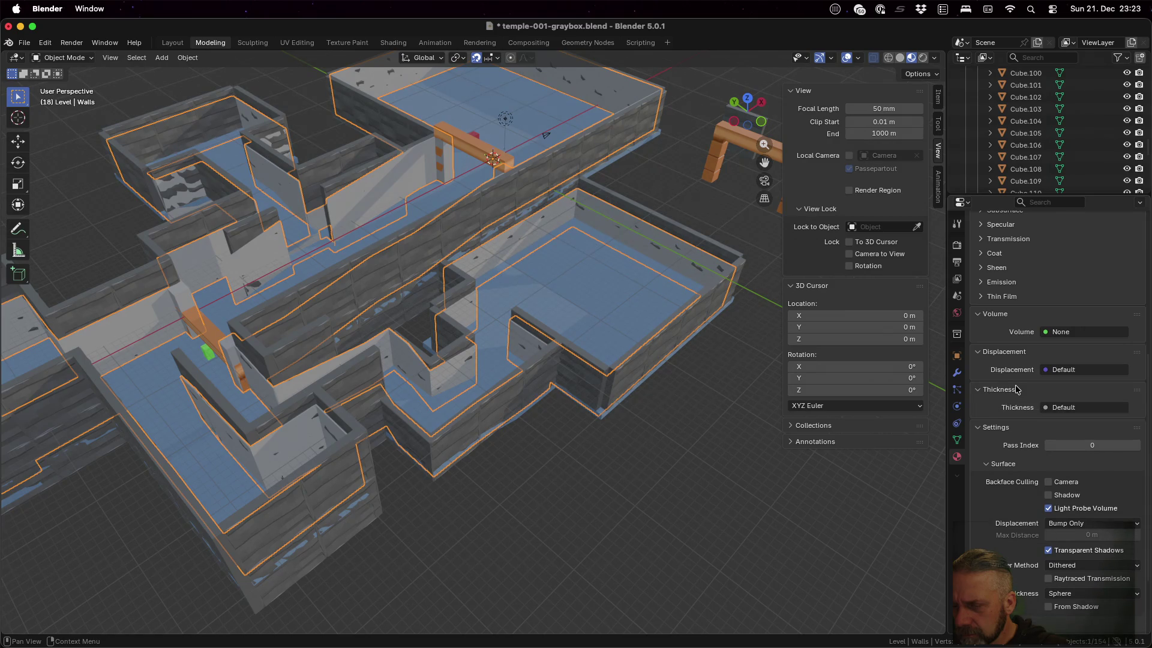
pyautogui.scroll(-4, 1016, 384)
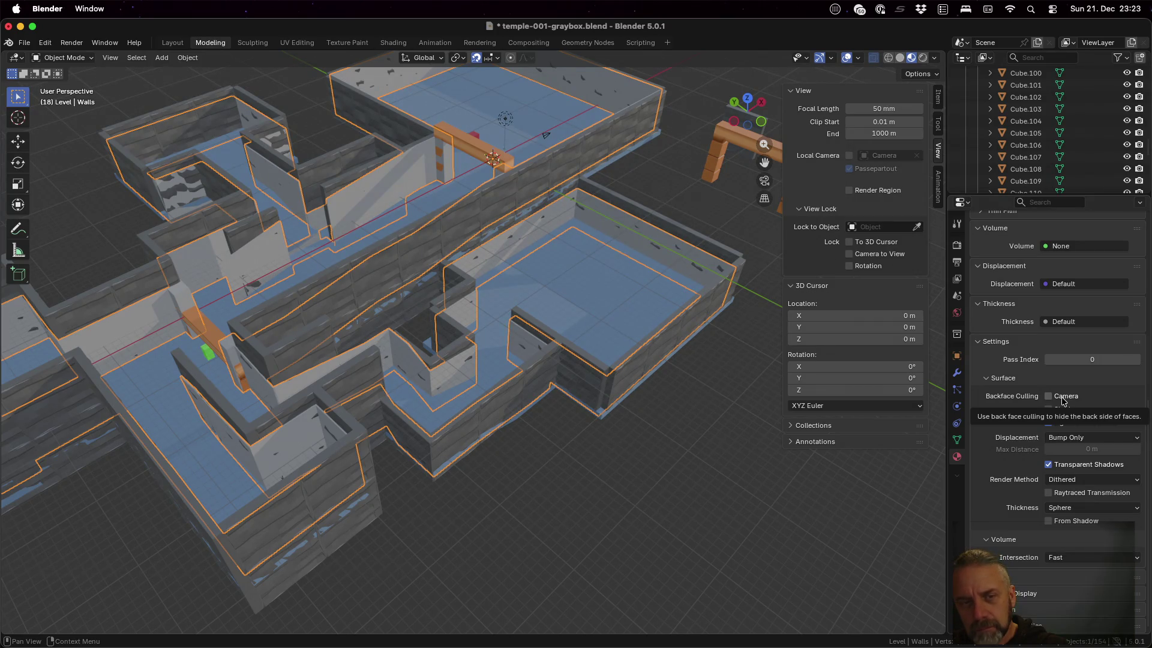
pyautogui.click(1063, 400)
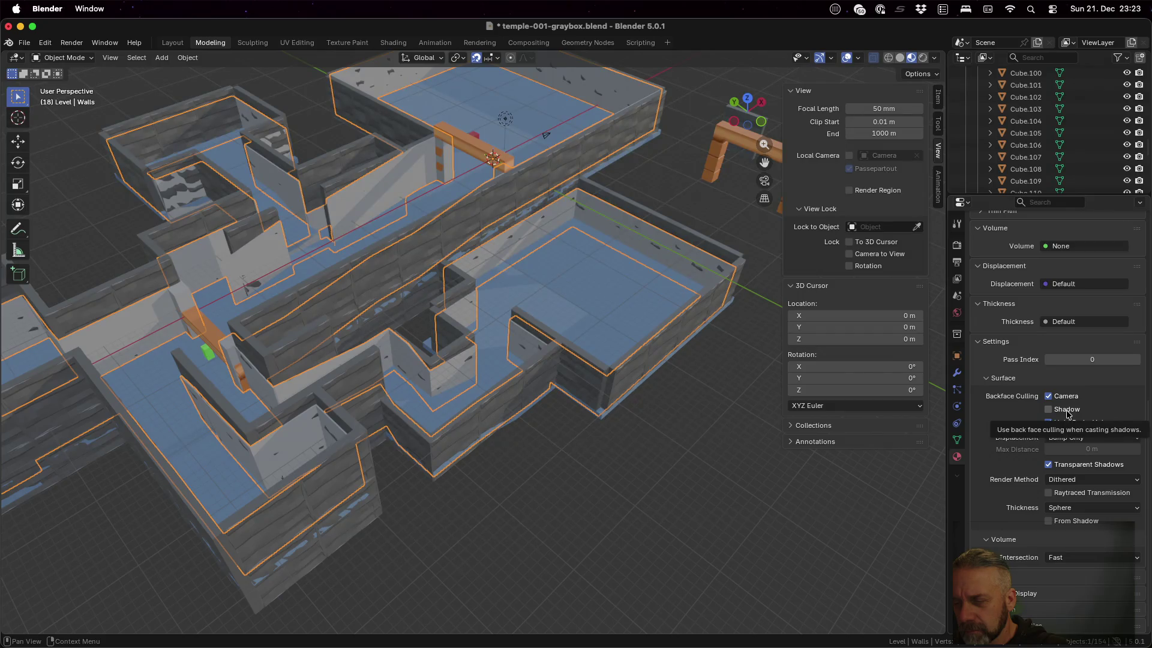
pyautogui.click(1067, 411)
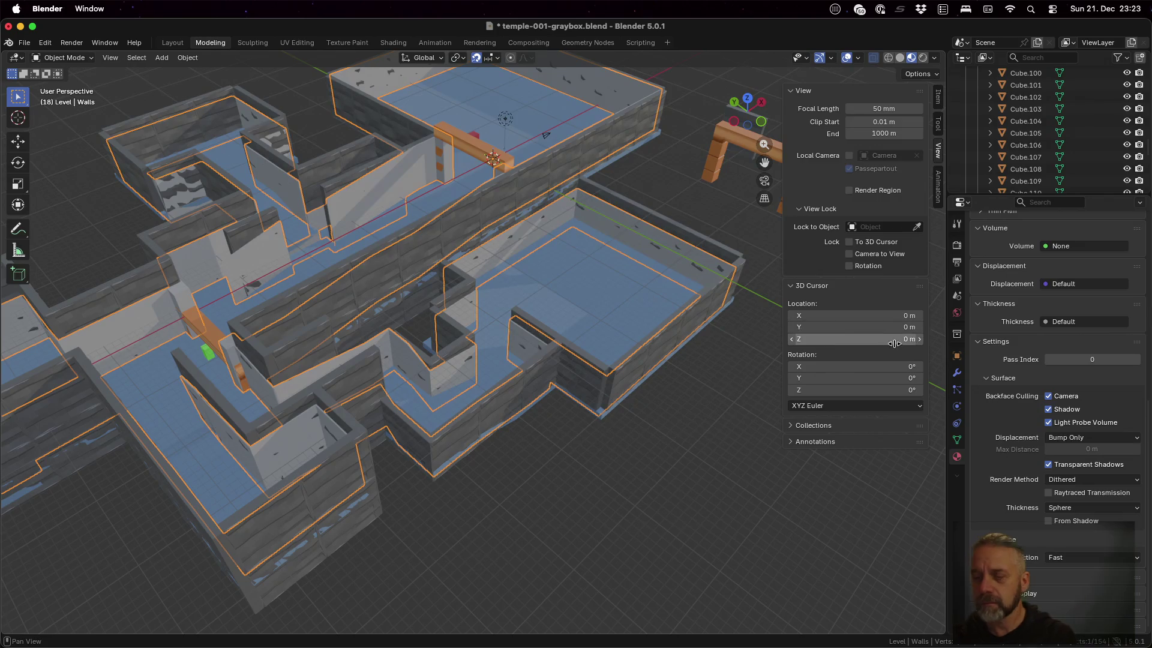
# - Save the blend file and re-export the temple as temple-001-graybox.glb in the 001 folder
pyautogui.hotkey('ctrl', 's')
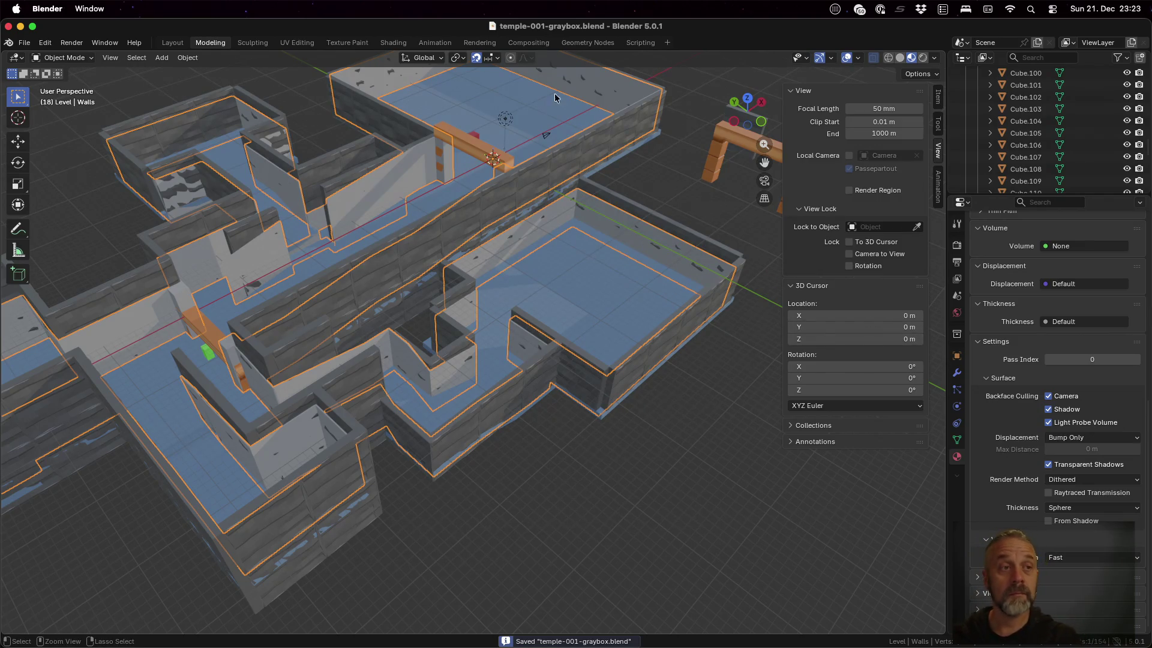
pyautogui.click(27, 45)
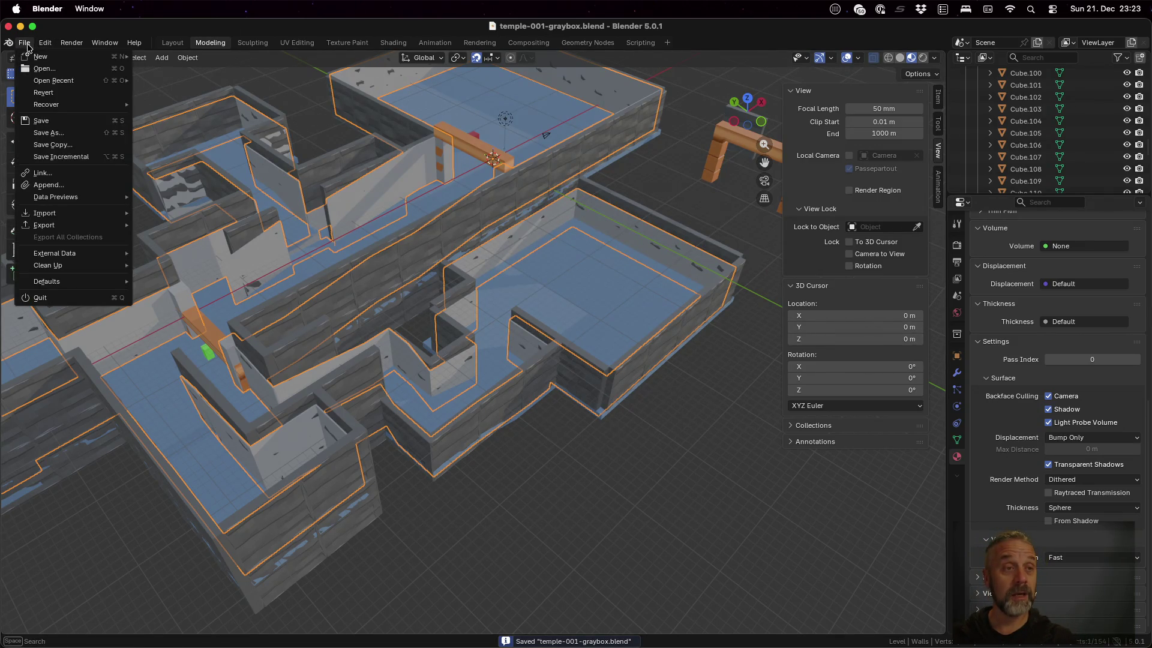
pyautogui.moveTo(84, 225)
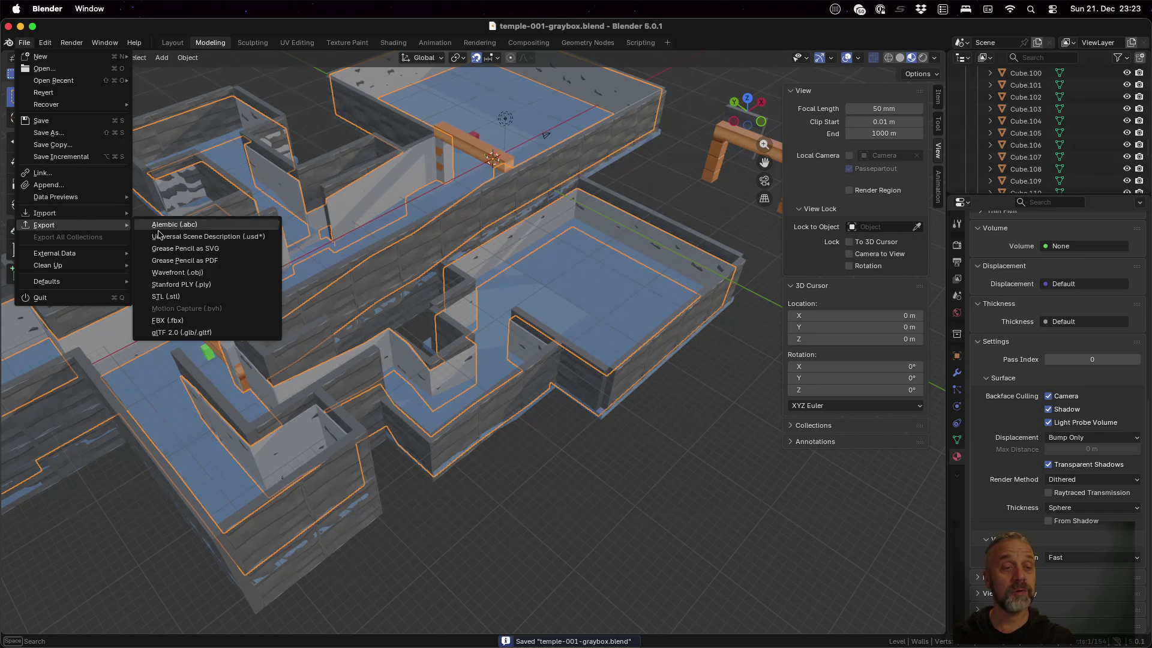
pyautogui.click(233, 333)
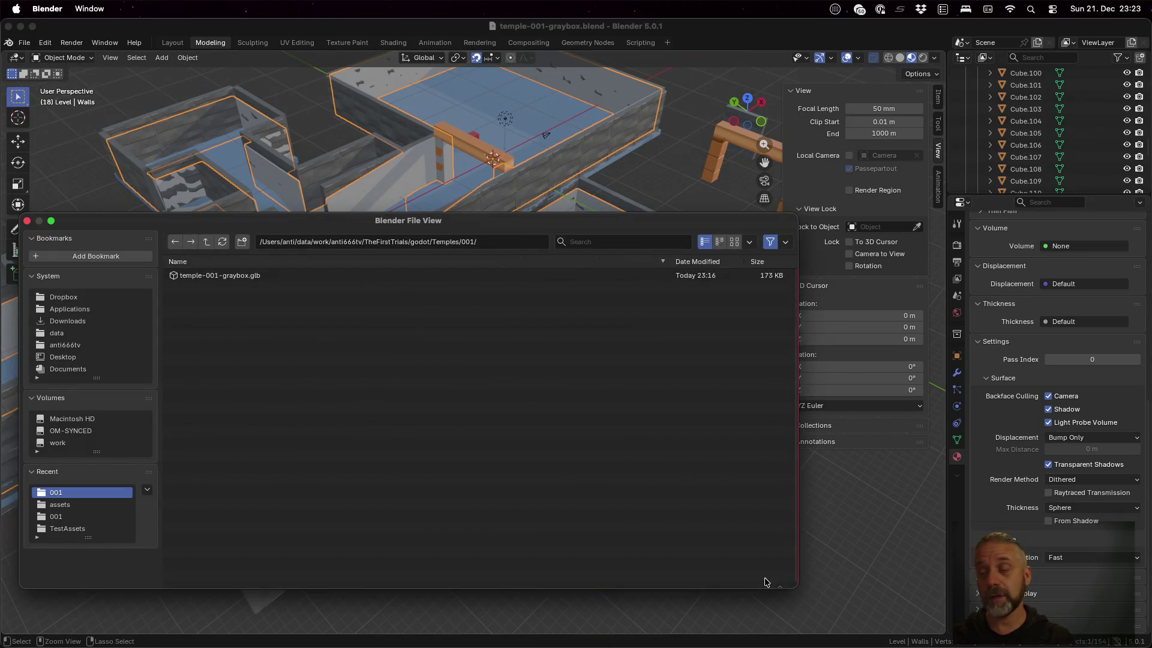
pyautogui.click(761, 577)
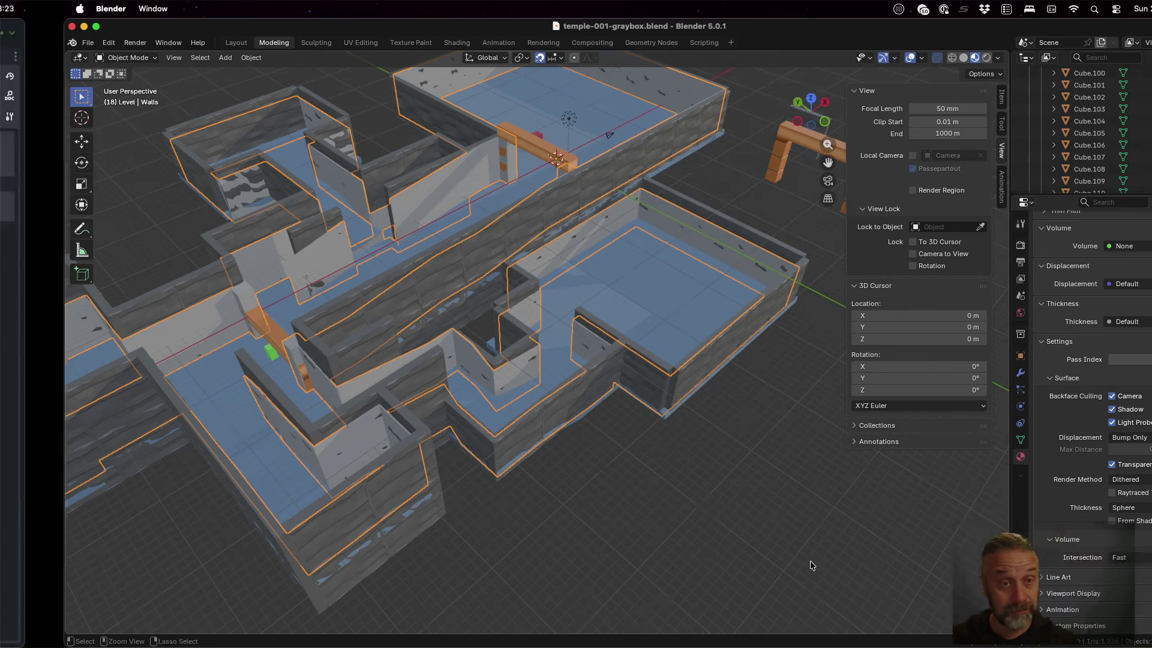
pyautogui.press('super+Tab')
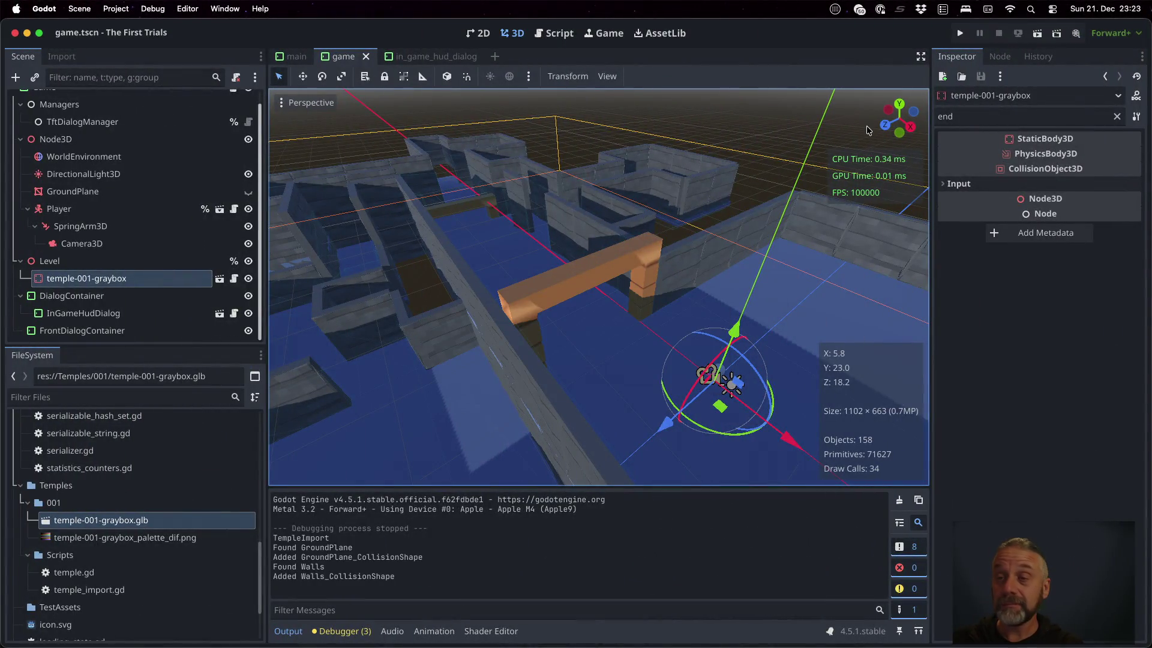
# - Playtest the level, orbiting the camera and walking toward the bridge, then stop the game
pyautogui.click(961, 34)
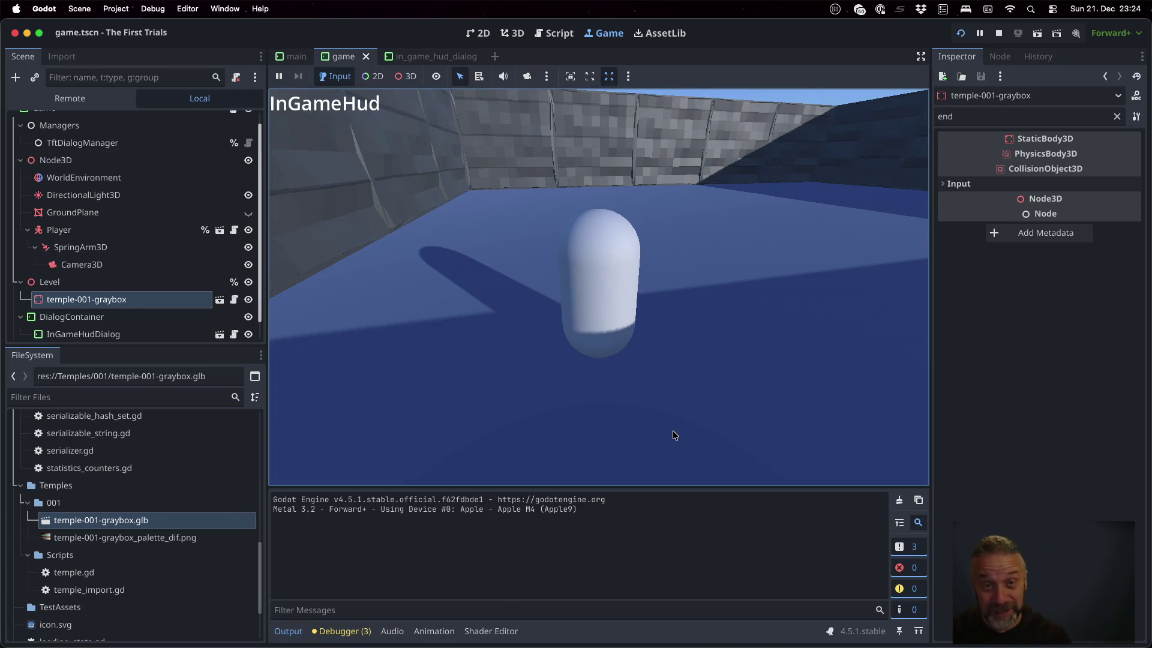
pyautogui.press('Right')
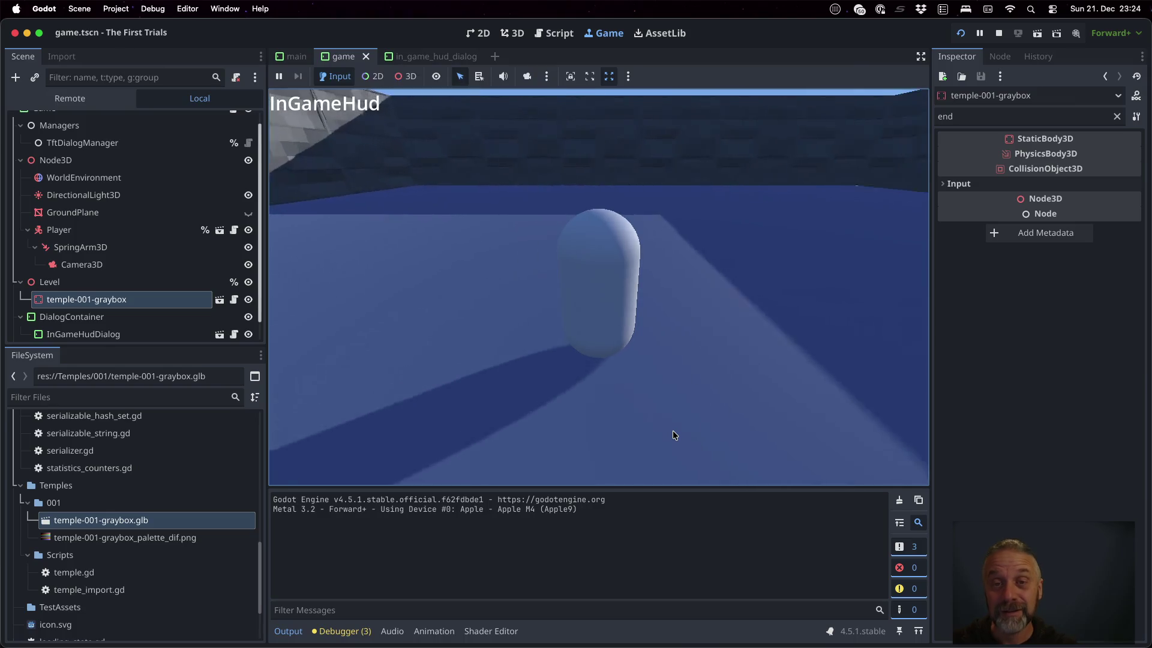
pyautogui.press('Right')
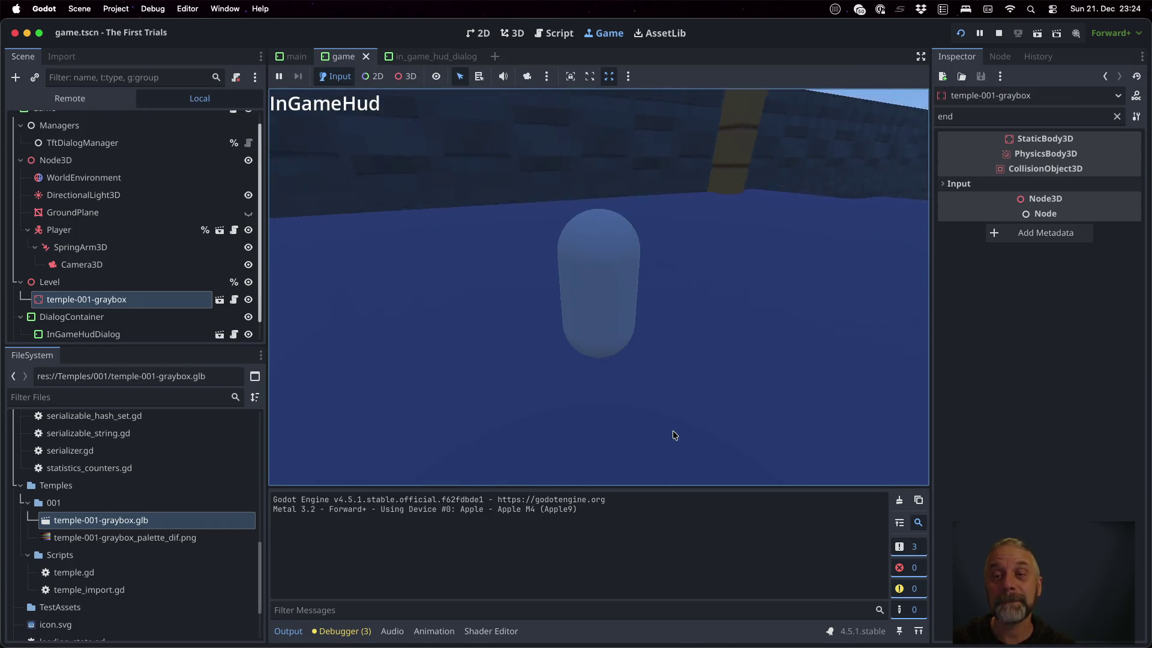
pyautogui.press('Right')
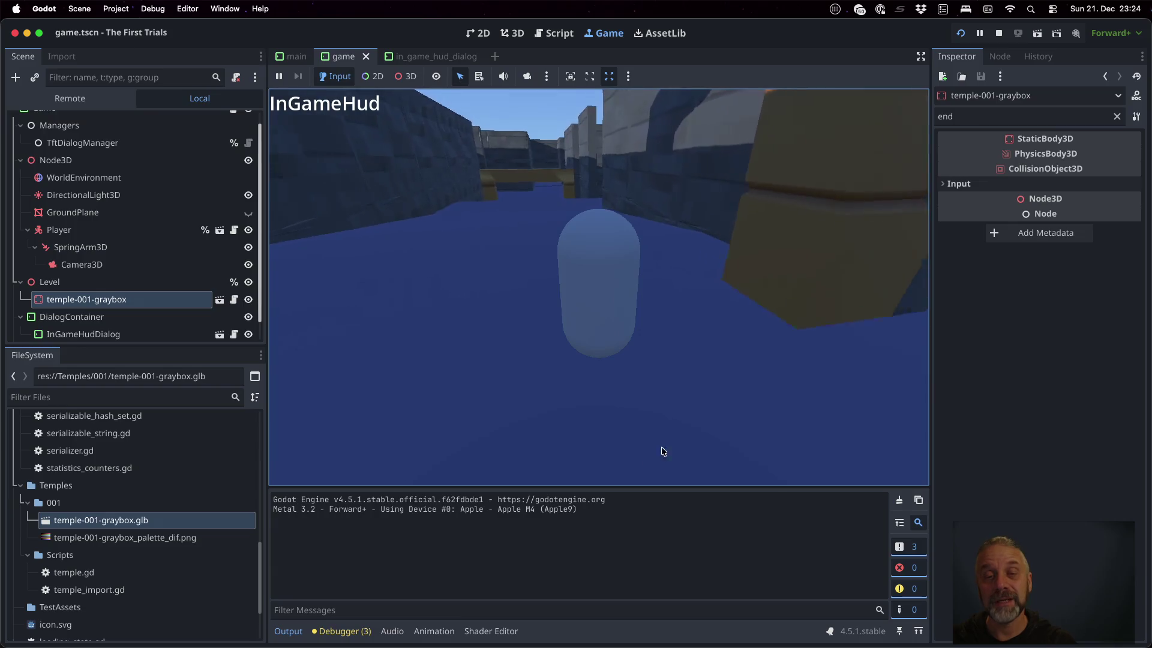
pyautogui.press('Right')
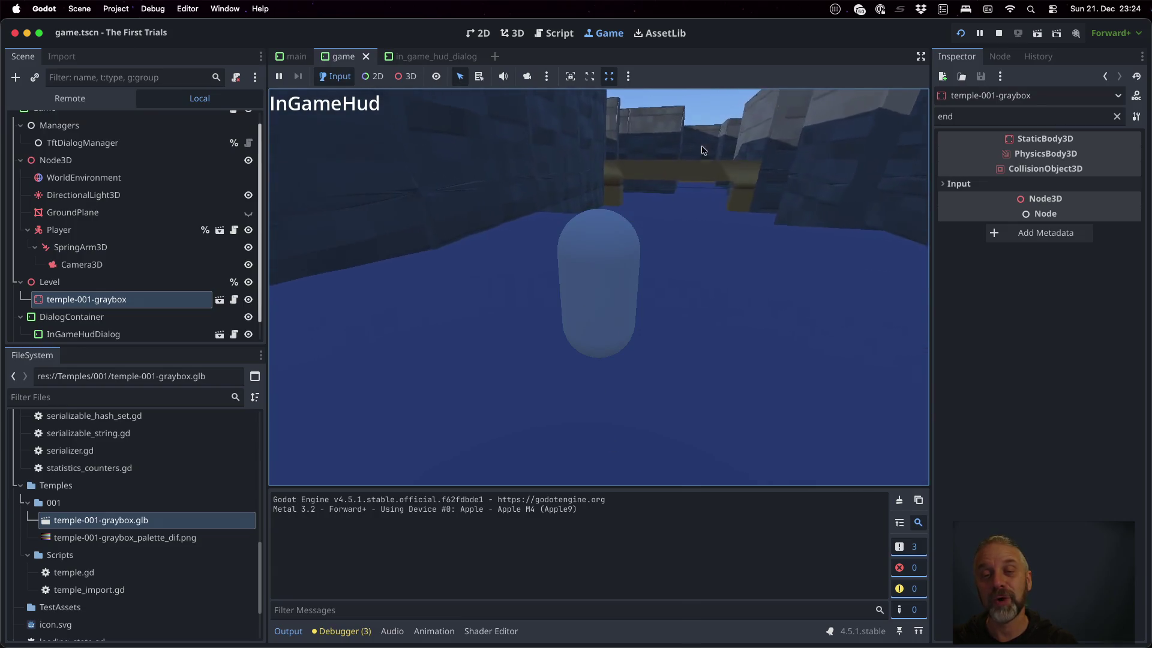
pyautogui.press('Up')
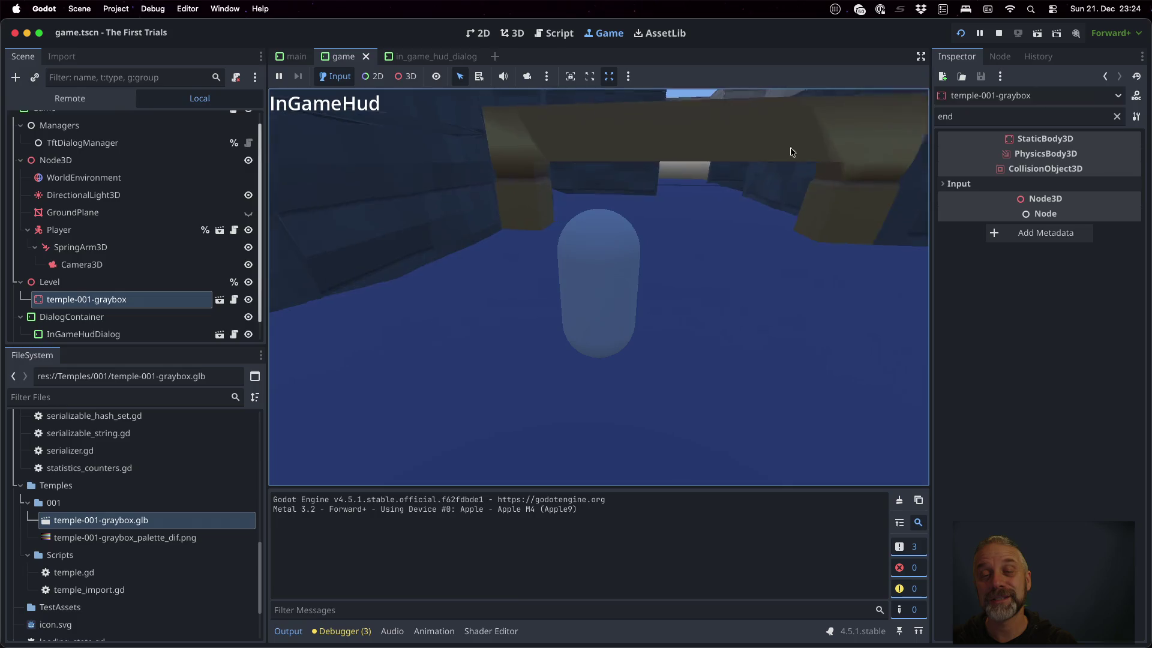
pyautogui.press('Right')
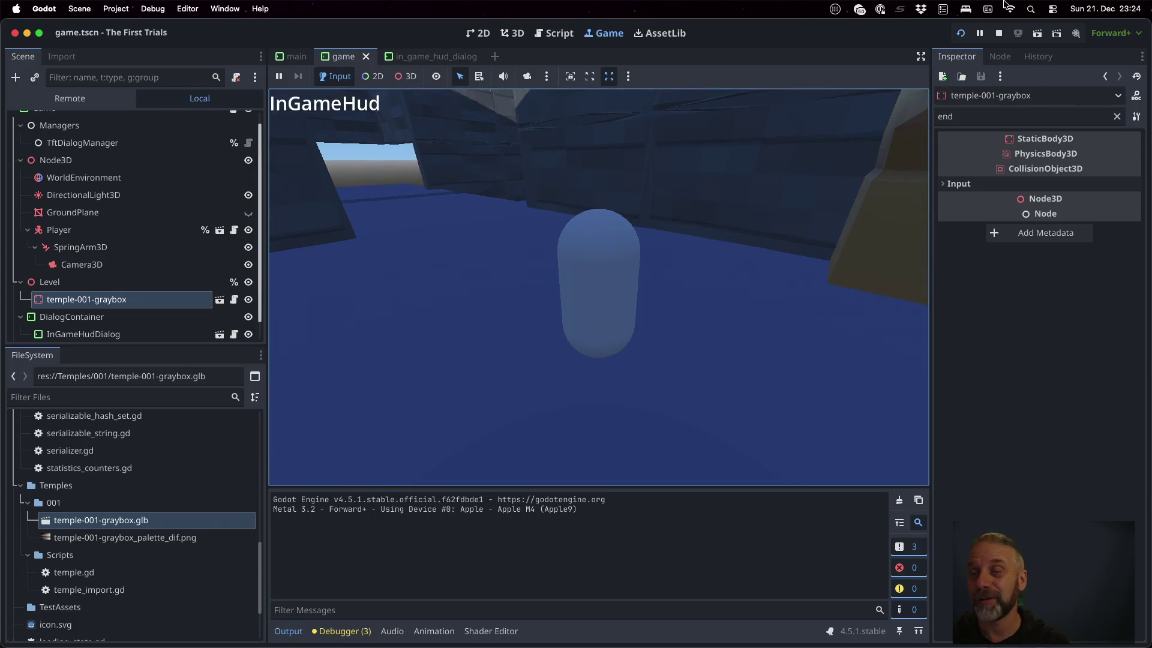
pyautogui.click(1000, 33)
# - Bring Sublime Text forward and view the project's README.md and TODO.md files
pyautogui.hotkey('ctrl', 'Up')
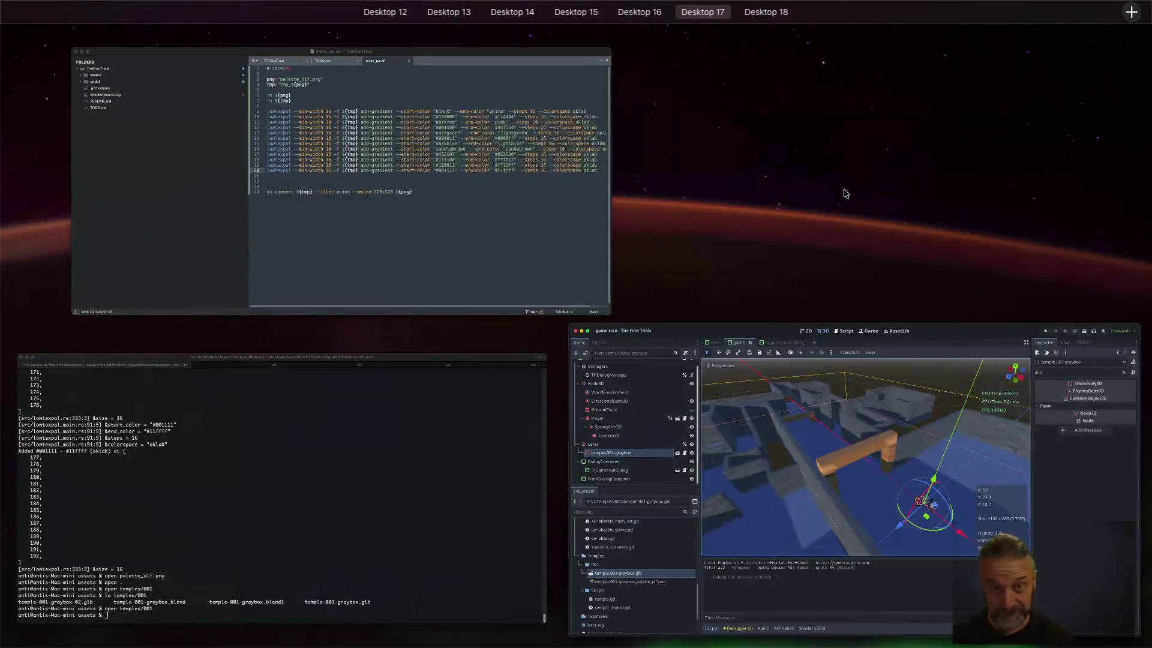
pyautogui.click(509, 205)
pyautogui.click(486, 62)
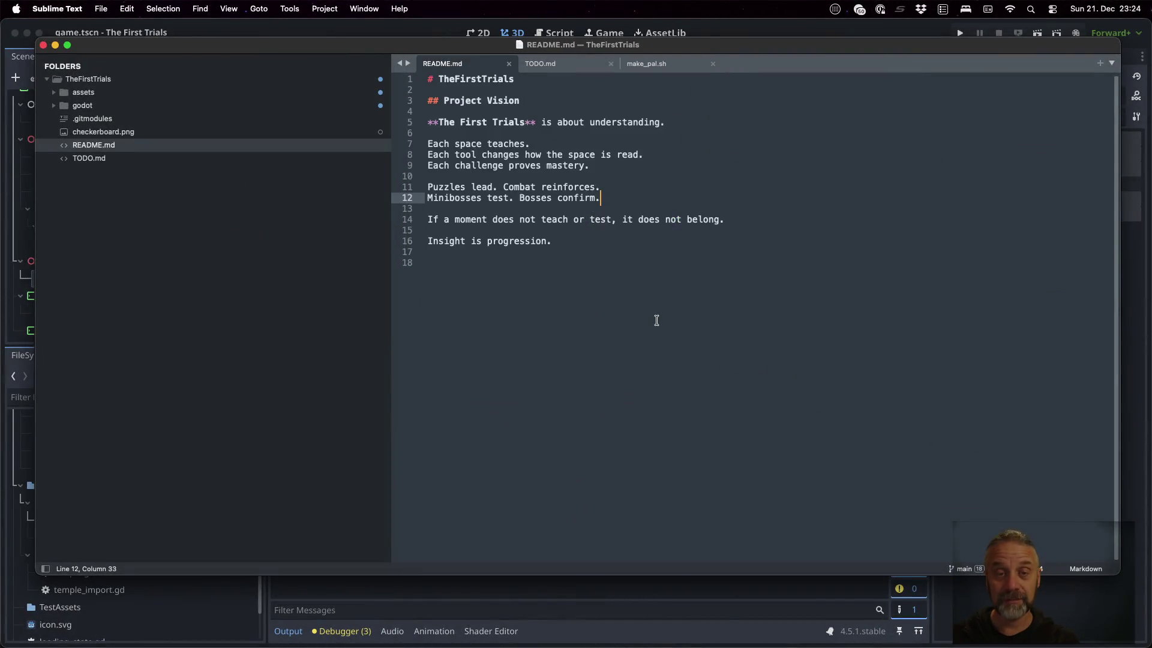
pyautogui.click(540, 63)
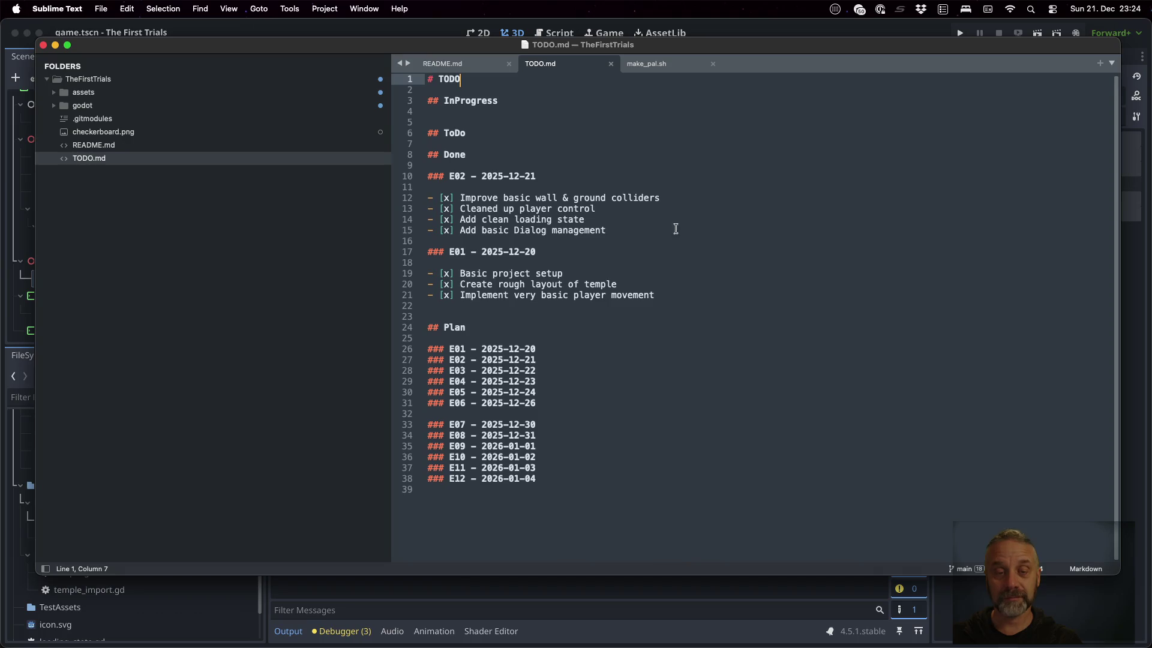